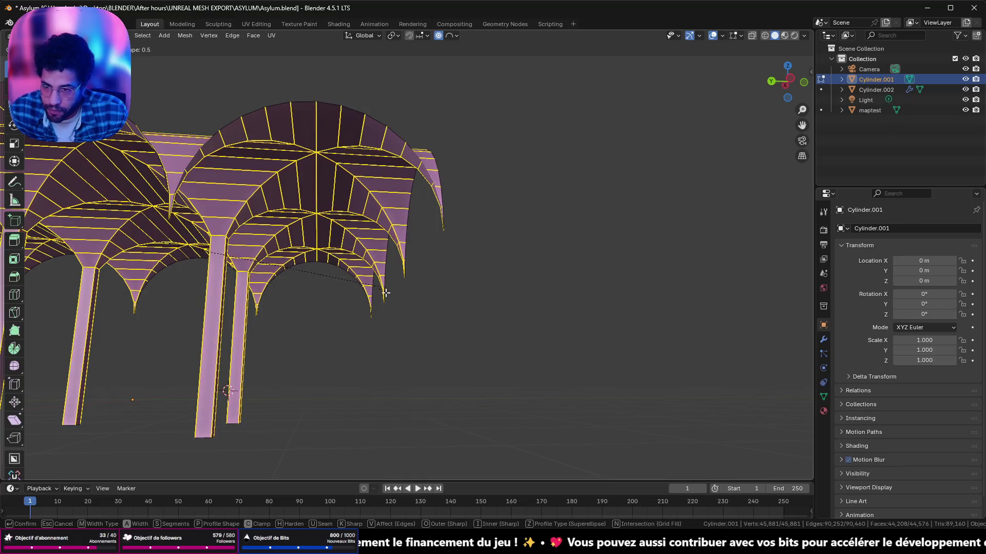
- Confirm the bevel on the vault edges, select the whole arch mesh and return to Object Mode
key(Escape)
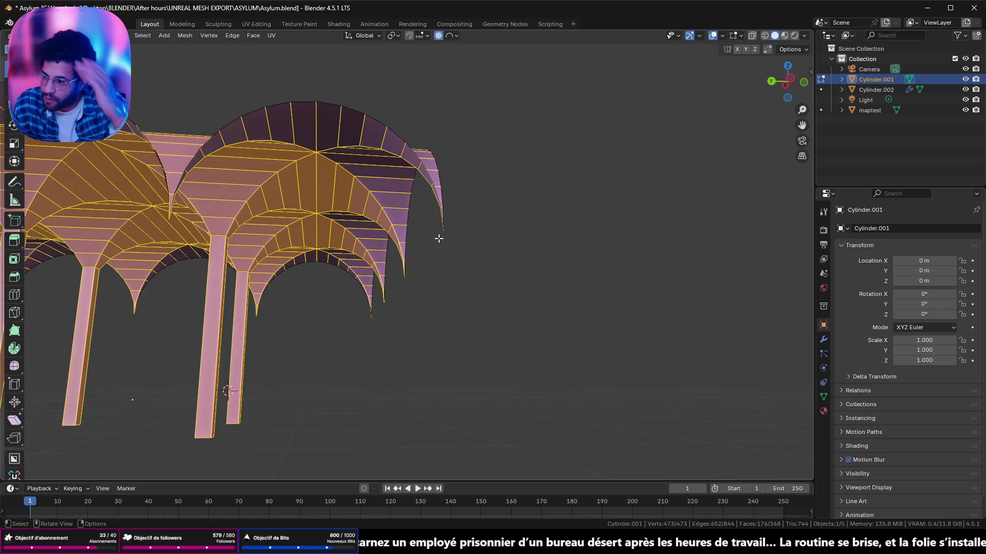
key(a)
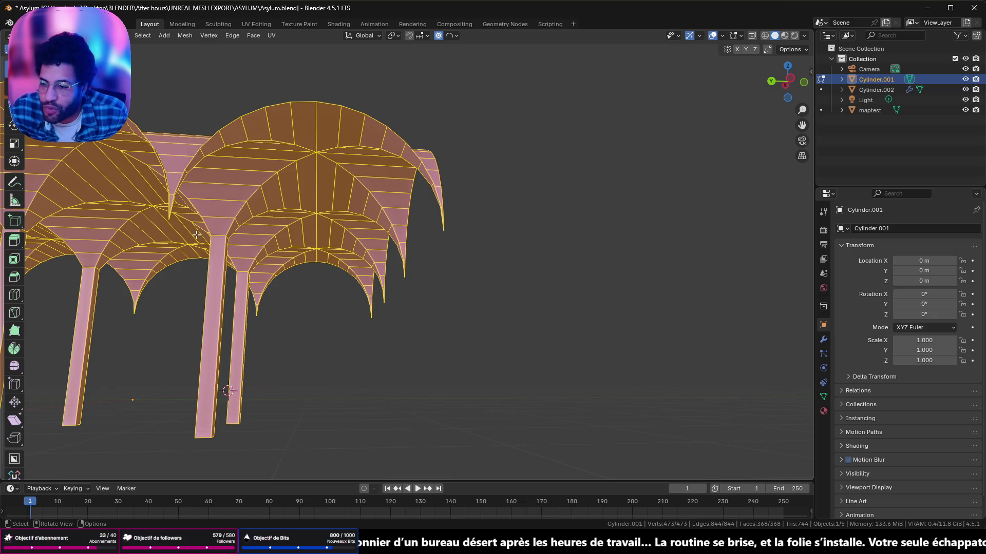
mouse_move(197, 234)
middle_down()
mouse_move(286, 273)
mouse_move(250, 287)
middle_up()
scroll(290, 276, down, 3)
scroll(242, 280, down, 3)
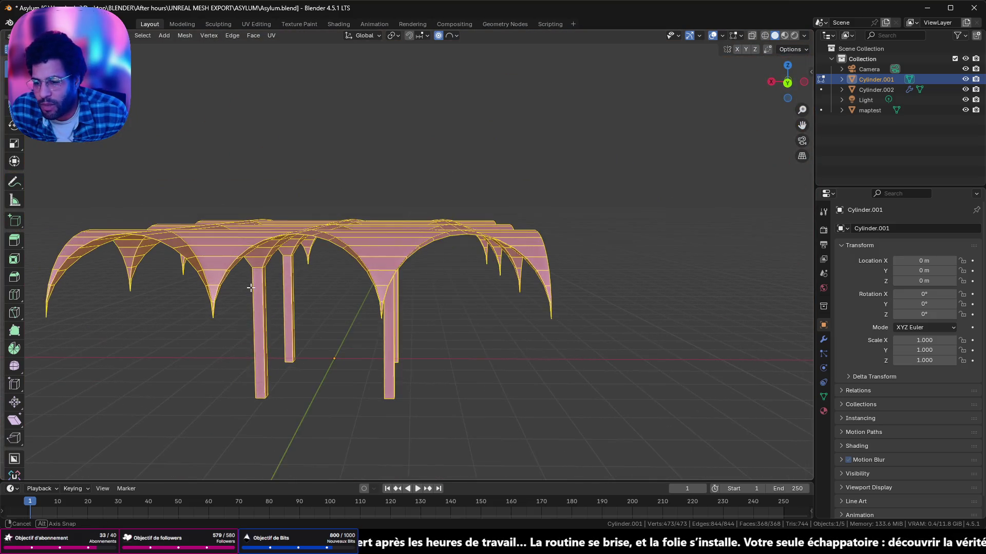
key(Tab)
- Bring the walls, pillars and arches back into view, then switch to the Unreal level window
key(KP_Divide)
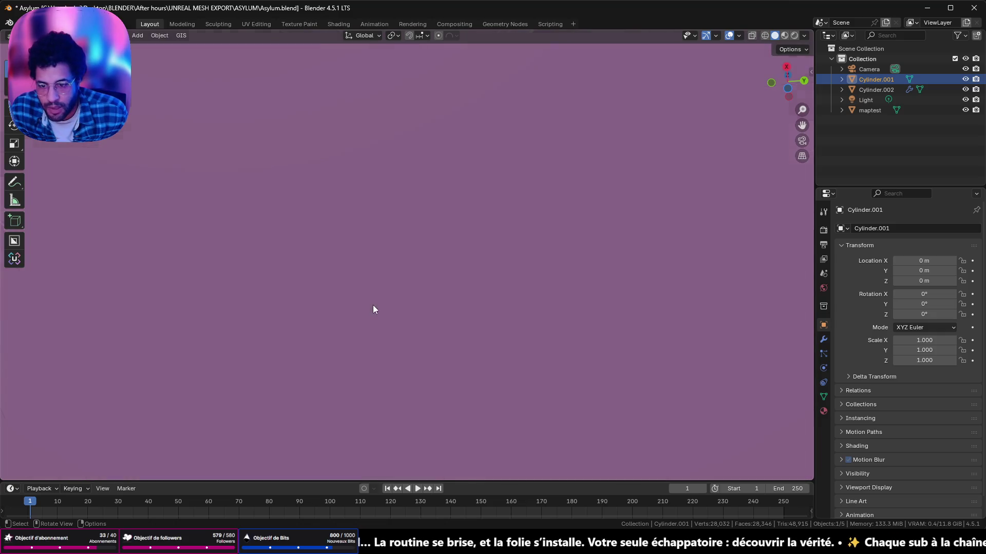
middle_drag(373, 309, 580, 484)
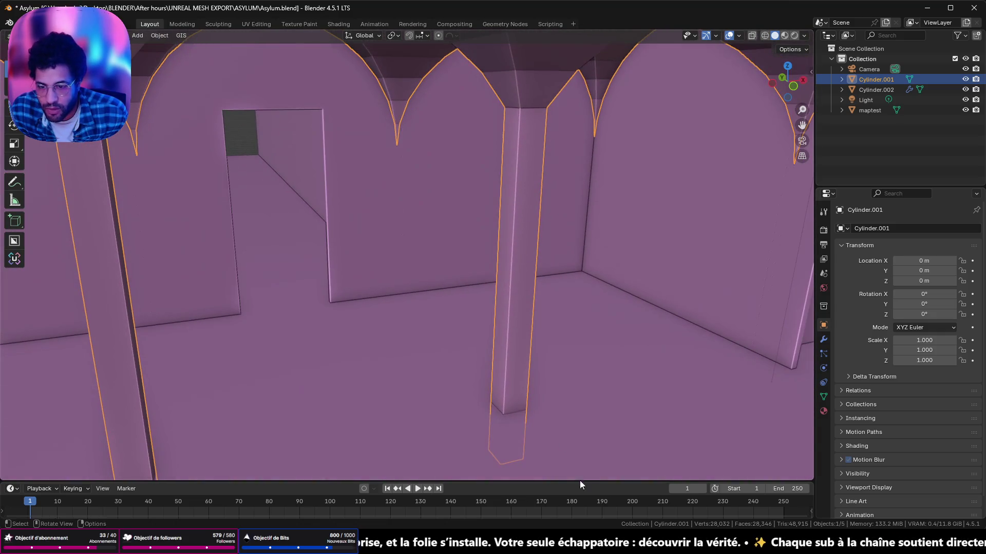
click(724, 527)
click(712, 509)
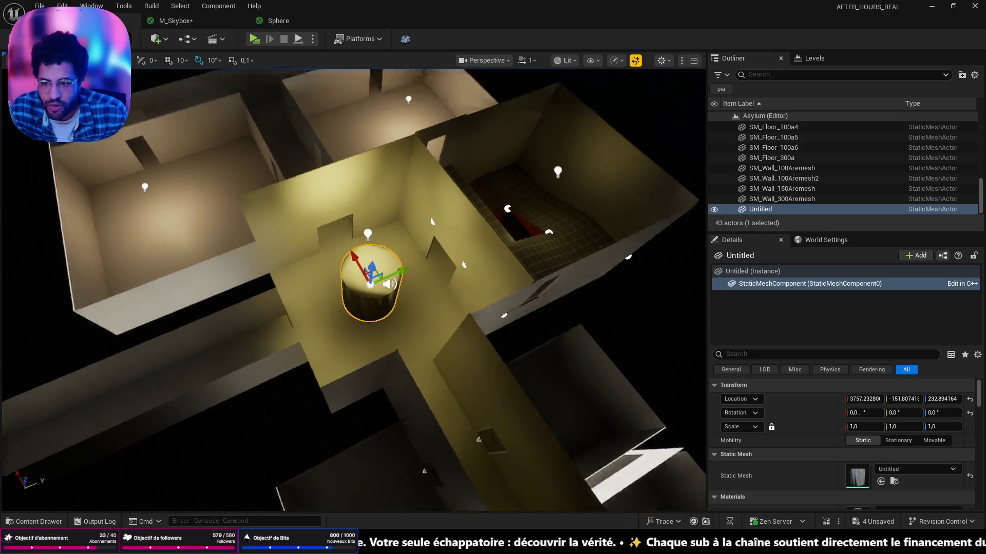
scroll(521, 268, up, 5)
- Frame the Untitled cylinder and delete it from the asylum level
key(f)
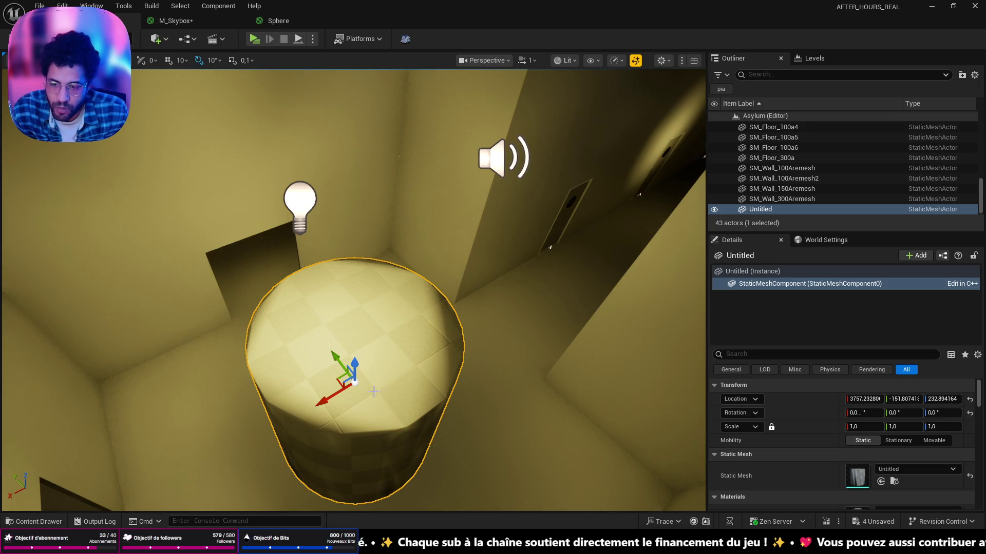
click(782, 189)
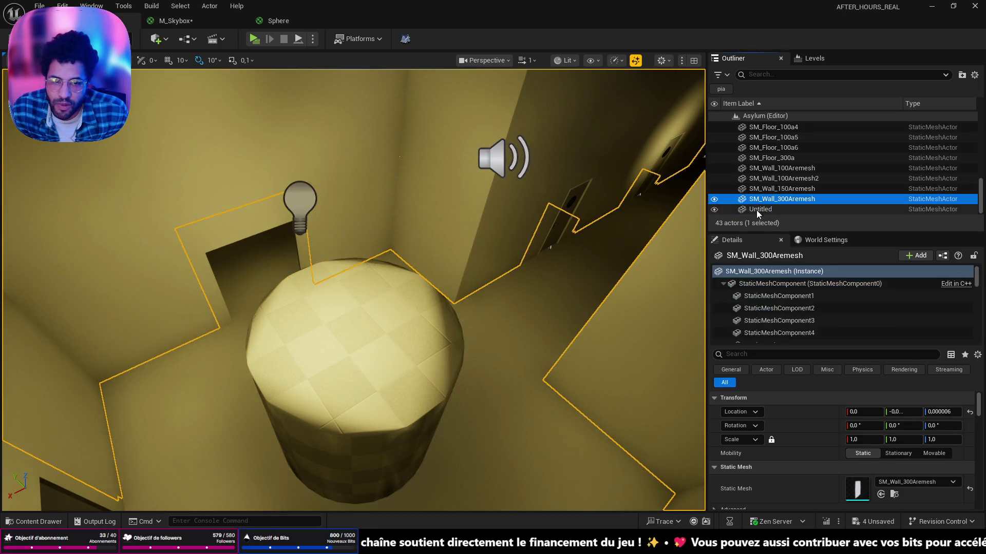
click(434, 269)
key(Delete)
- Move the camera through the room and start playing the level from that spot
mouse_move(434, 268)
right_down()
mouse_move(478, 232)
mouse_move(355, 292)
mouse_move(385, 277)
right_up()
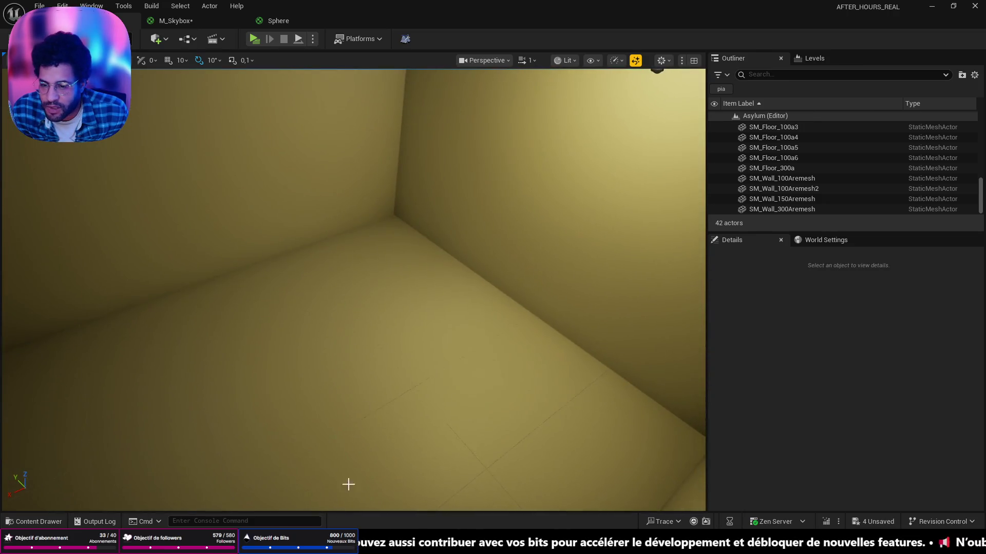
right_click(349, 484)
click(364, 465)
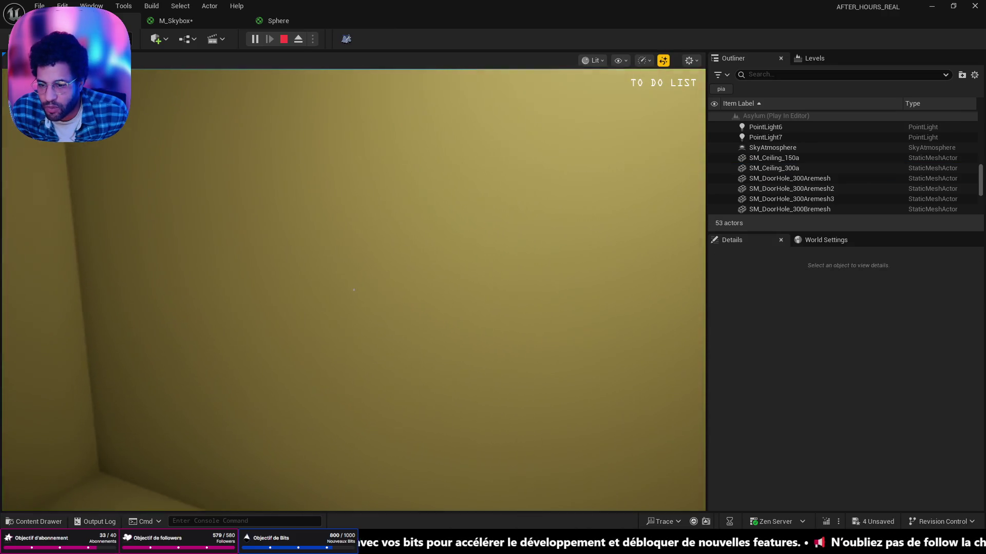
- Walk forward through the door into the lit corridor and look around in the play test
key(w)
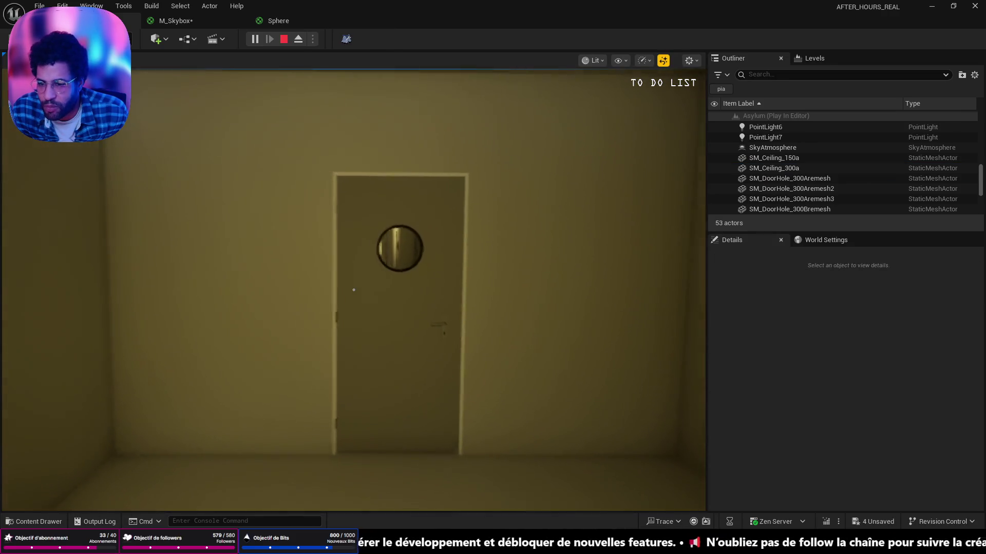
key(w)
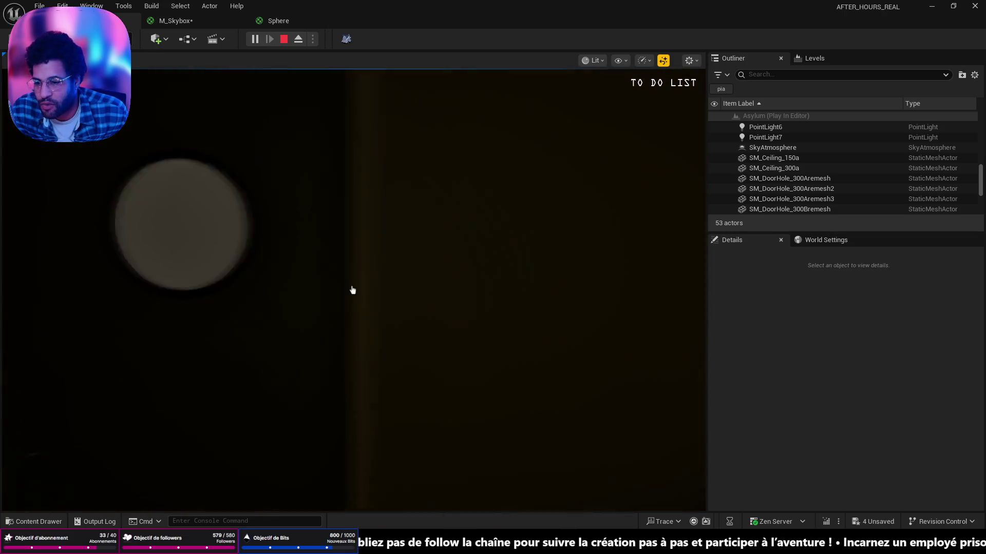
click(352, 290)
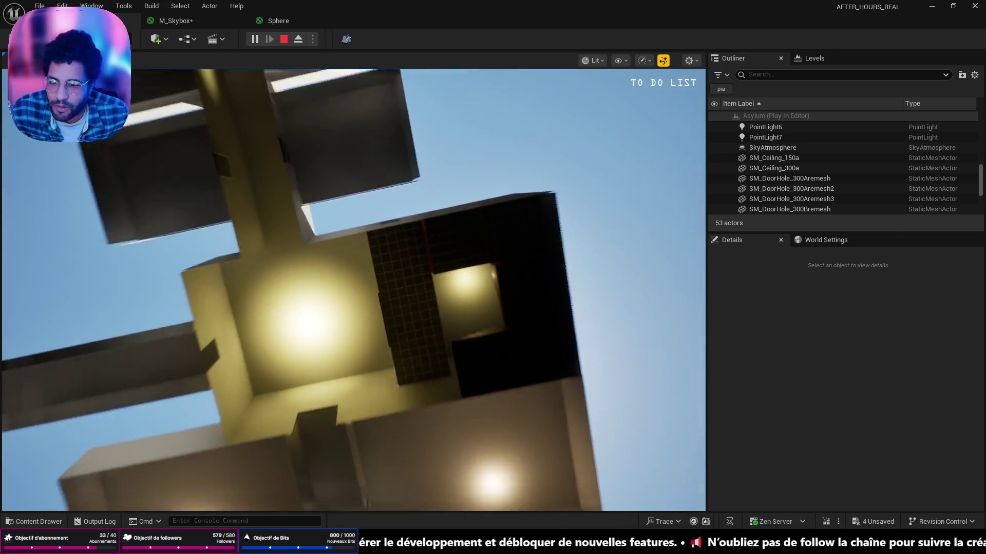
- Stop the play session, save the level map, and switch over to Blender
key(Escape)
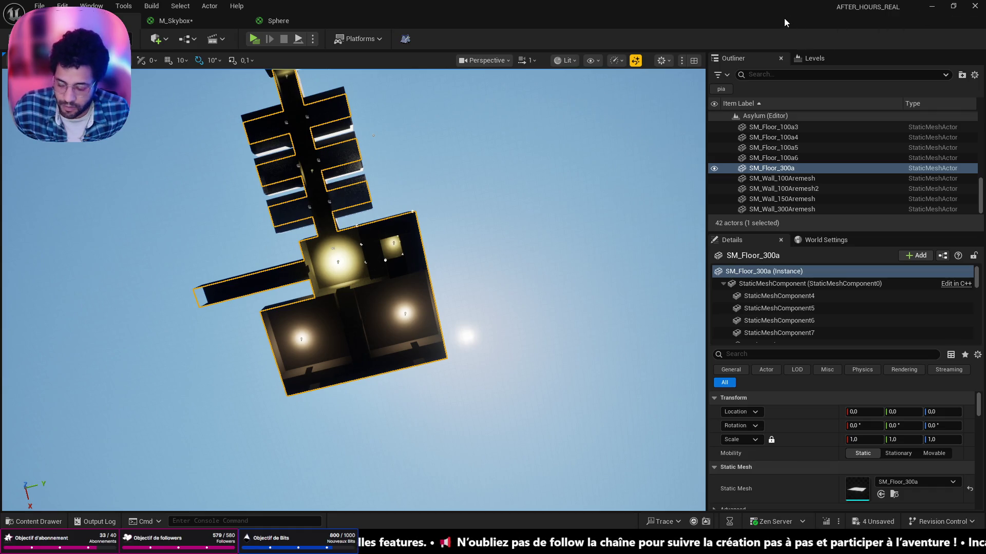
key(ctrl+s)
key(alt+Tab)
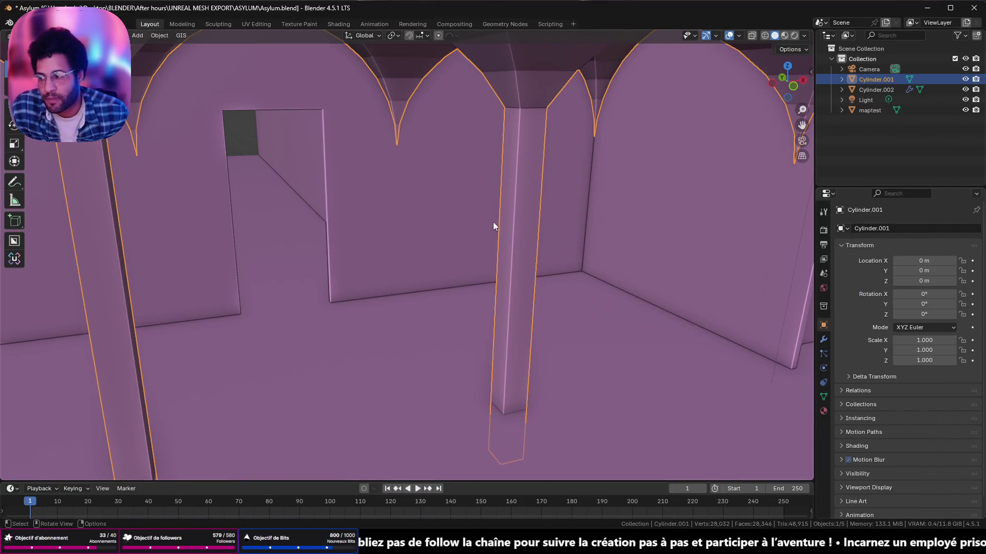
- Inspect the arch tops, corridor opening and doorway of the arcade, then switch to the YouTube tutorial
middle_drag(494, 226, 470, 278)
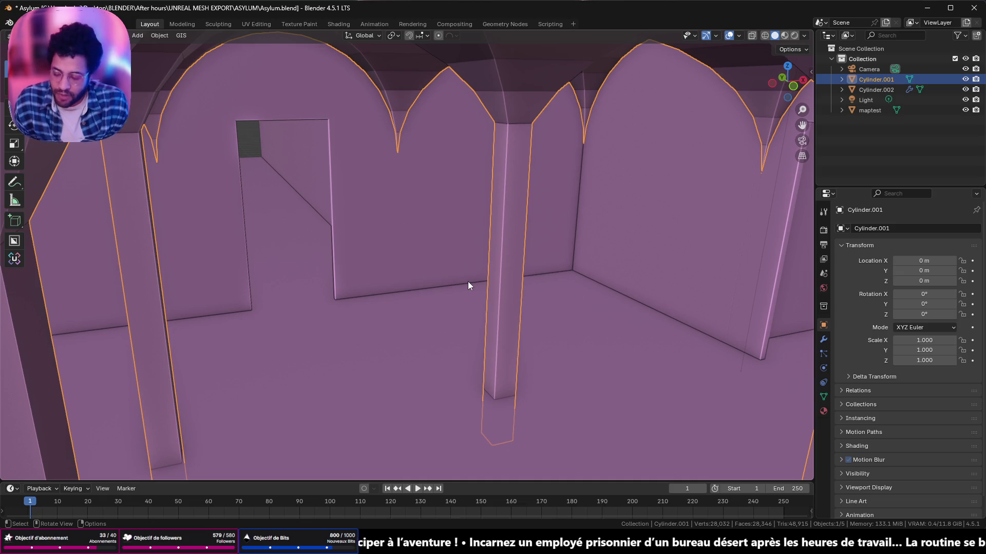
scroll(494, 318, down, 5)
middle_drag(370, 313, 266, 303)
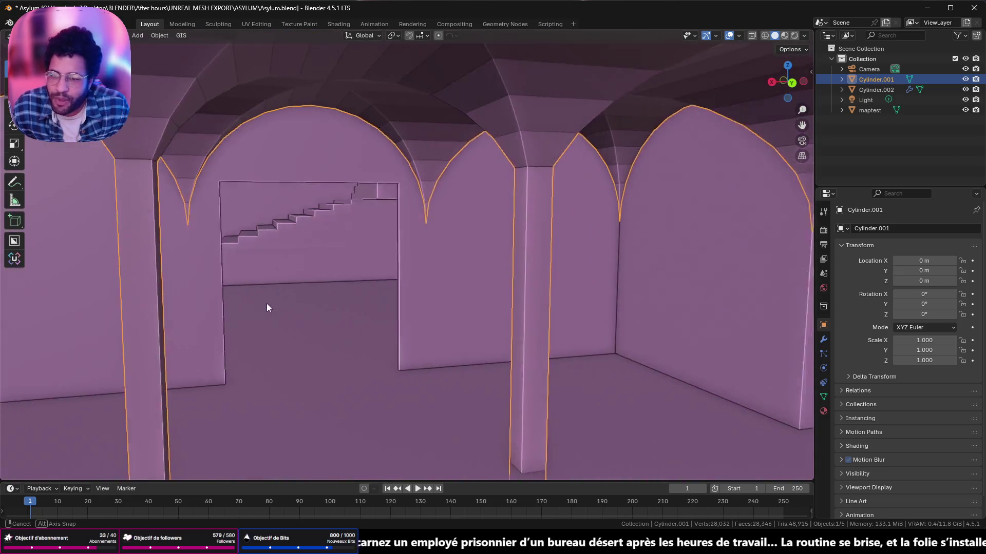
scroll(443, 219, up, 2)
scroll(500, 189, up, 2)
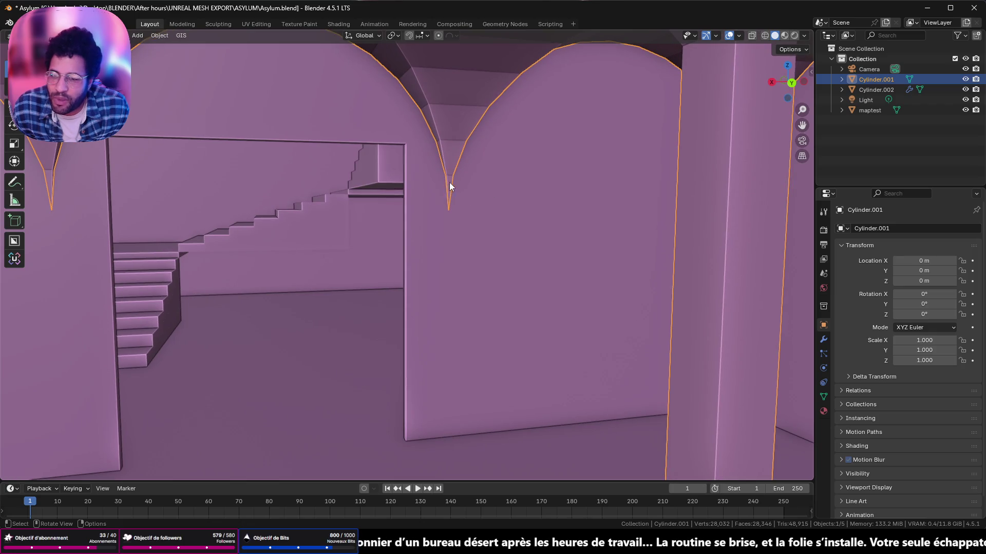
scroll(445, 201, down, 3)
middle_drag(138, 327, 526, 307)
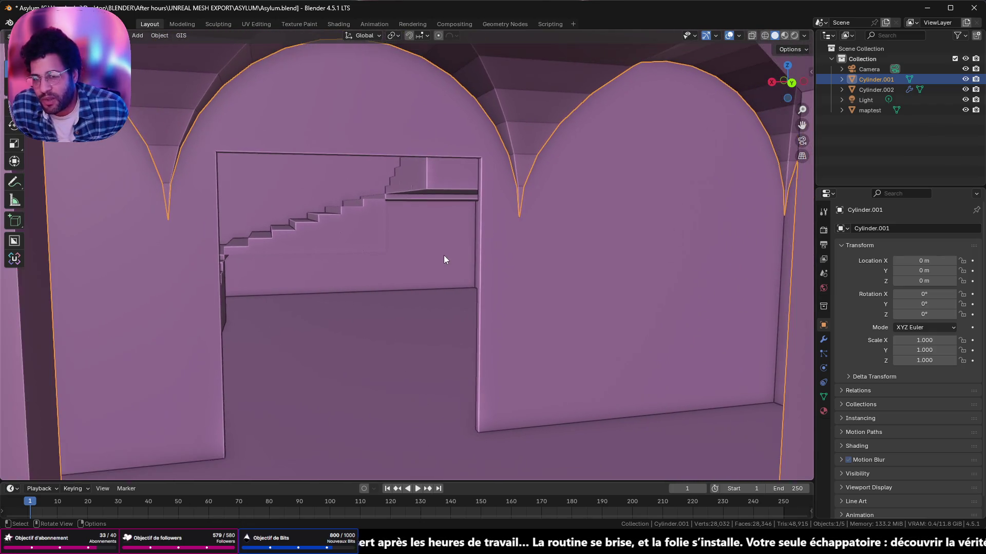
scroll(444, 259, down, 2)
key(KP_Decimal)
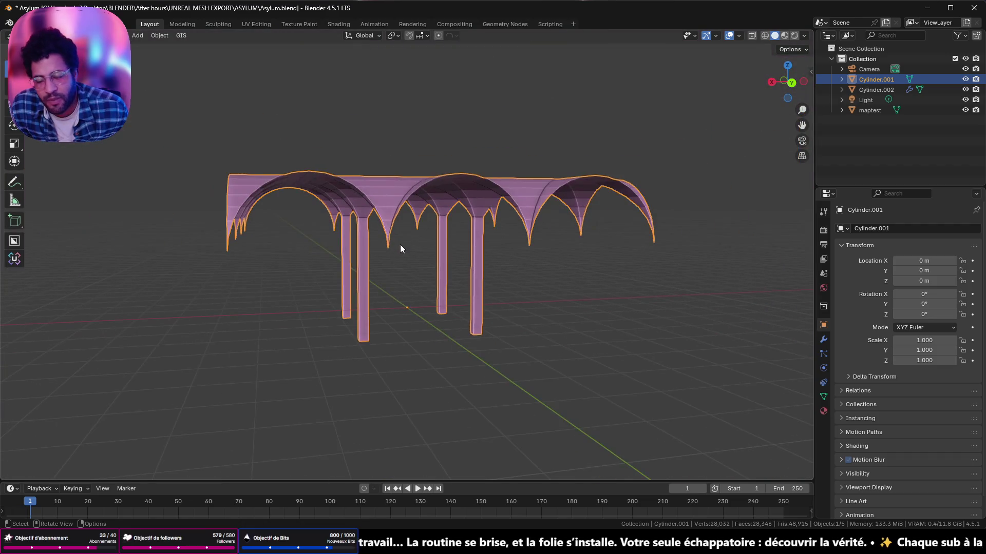
scroll(400, 245, up, 2)
mouse_move(399, 244)
middle_down()
mouse_move(426, 209)
mouse_move(441, 303)
middle_up()
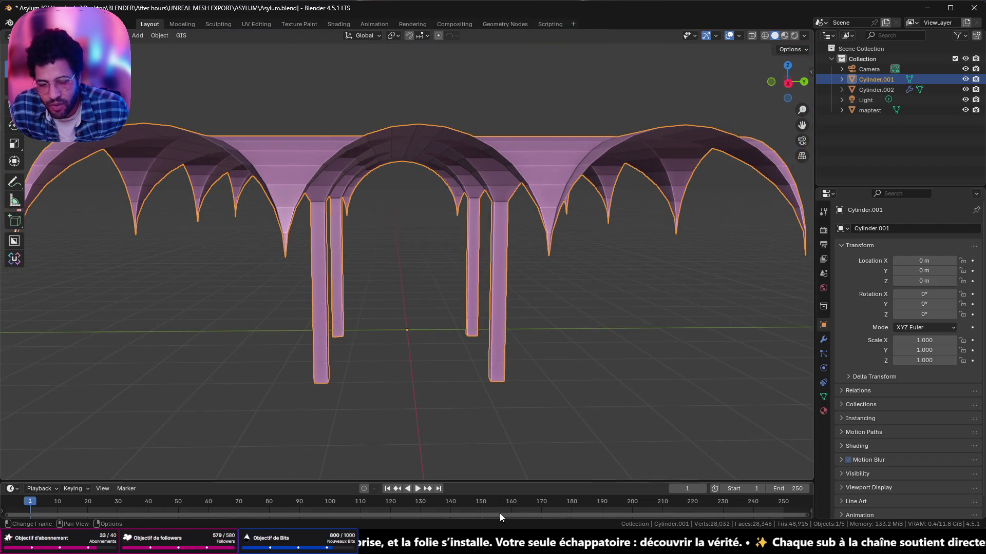
click(500, 543)
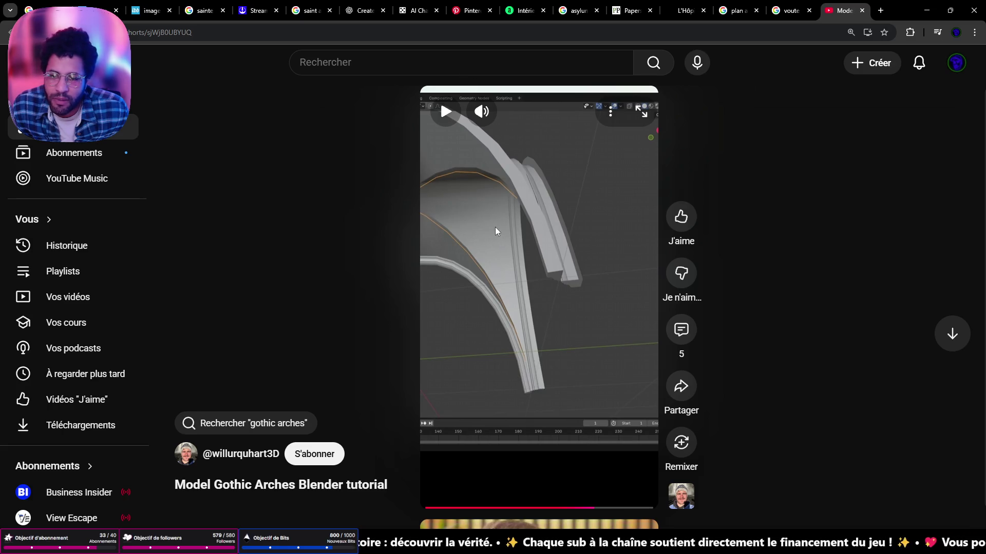
- Rewind and replay the gothic arches Short, pause it, and return to the Blender window
click(518, 508)
click(504, 312)
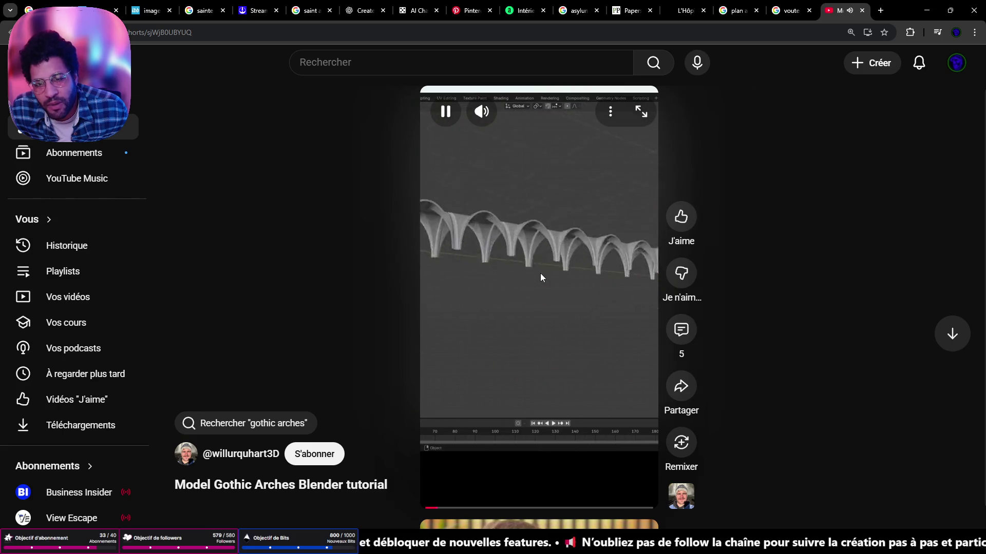
click(539, 273)
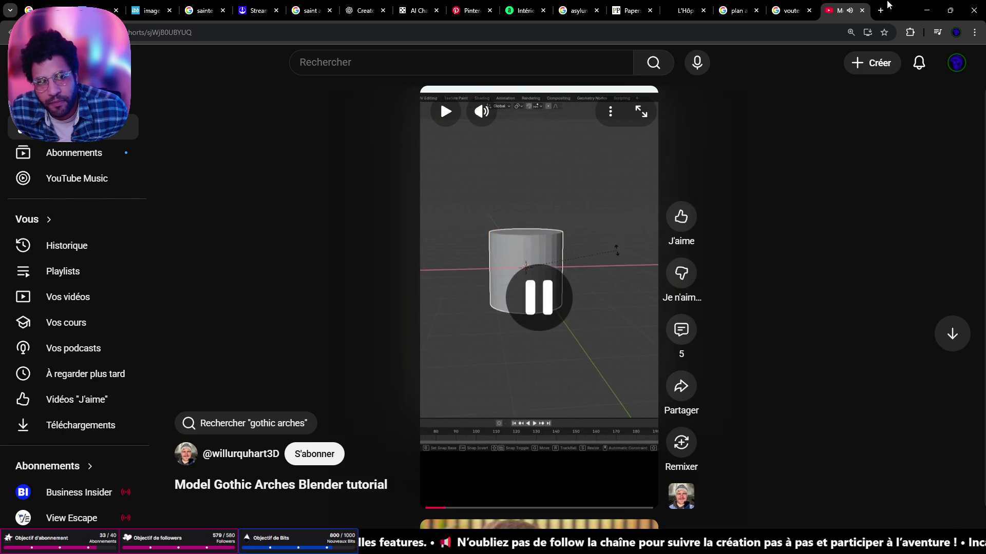
click(922, 9)
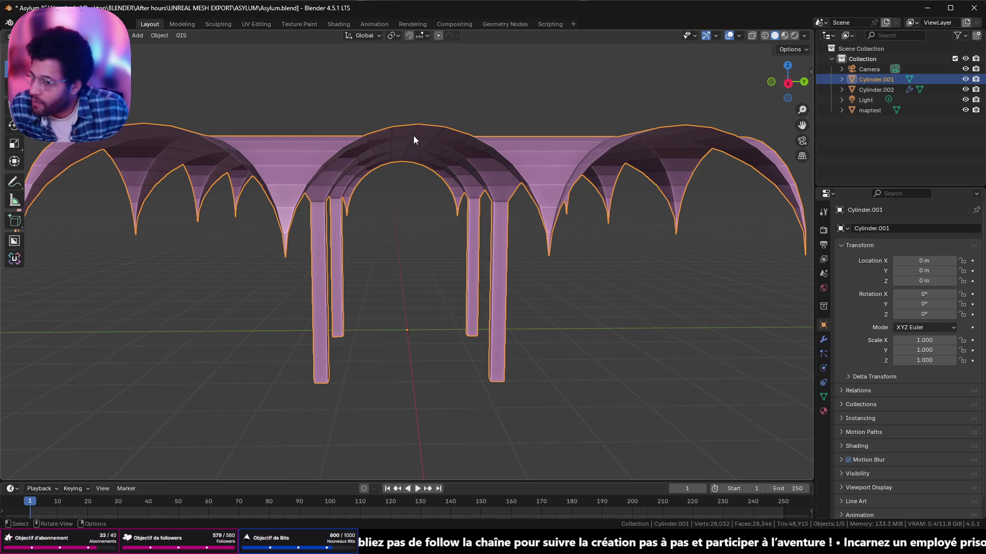
- Orbit to look down over the vaults and across to a perspective view of the pillars
mouse_move(350, 160)
middle_down()
mouse_move(482, 40)
mouse_move(454, 156)
mouse_move(452, 259)
middle_up()
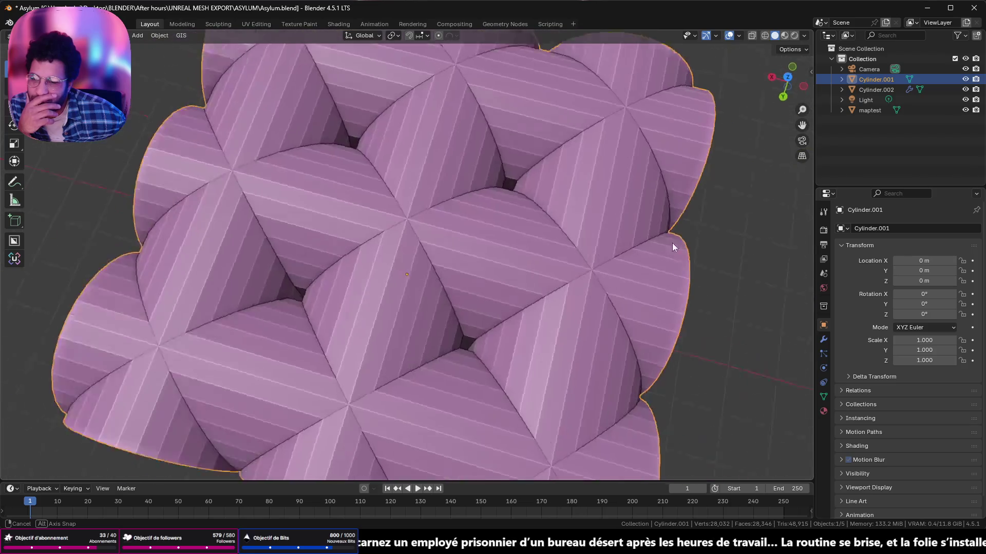
middle_drag(452, 258, 688, 242)
middle_drag(363, 333, 420, 341)
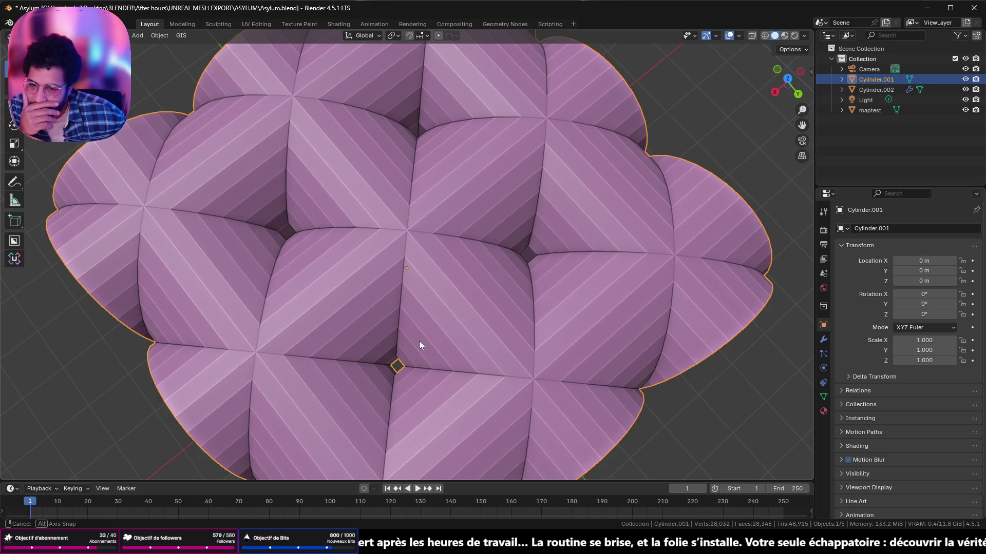
mouse_move(419, 341)
middle_down()
mouse_move(421, 312)
mouse_move(385, 217)
mouse_move(374, 214)
mouse_move(366, 245)
mouse_move(254, 243)
middle_up()
scroll(328, 157, up, 5)
mouse_move(325, 172)
middle_down()
mouse_move(391, 165)
mouse_move(447, 129)
mouse_move(321, 157)
mouse_move(198, 167)
middle_up()
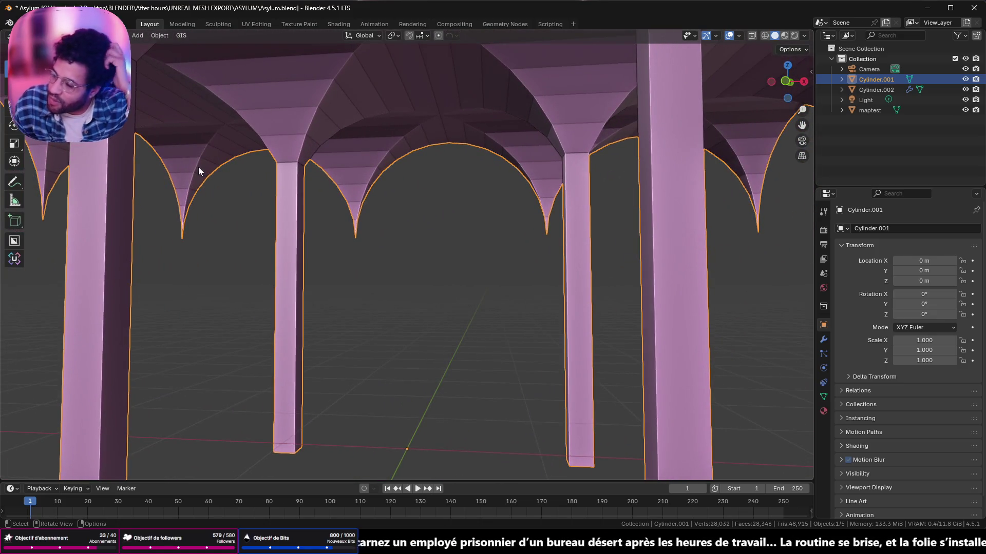
- Rotate around the arcade head-on and from above, ending on a flat side view of the arches
mouse_move(176, 151)
middle_down()
mouse_move(475, 190)
mouse_move(780, 189)
middle_up()
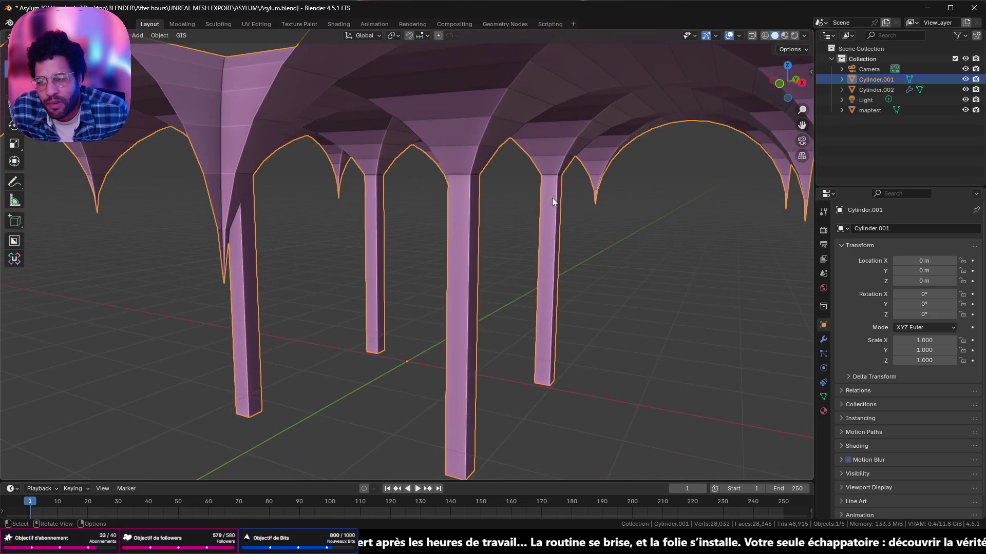
middle_drag(319, 197, 359, 196)
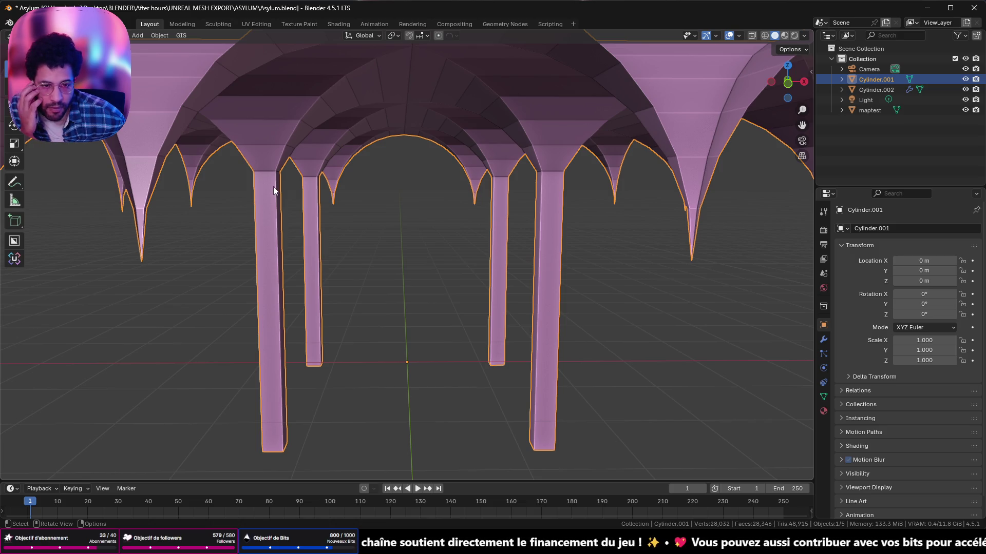
scroll(273, 187, down, 5)
middle_drag(273, 187, 288, 192)
mouse_move(323, 189)
middle_down()
mouse_move(367, 181)
mouse_move(372, 198)
middle_up()
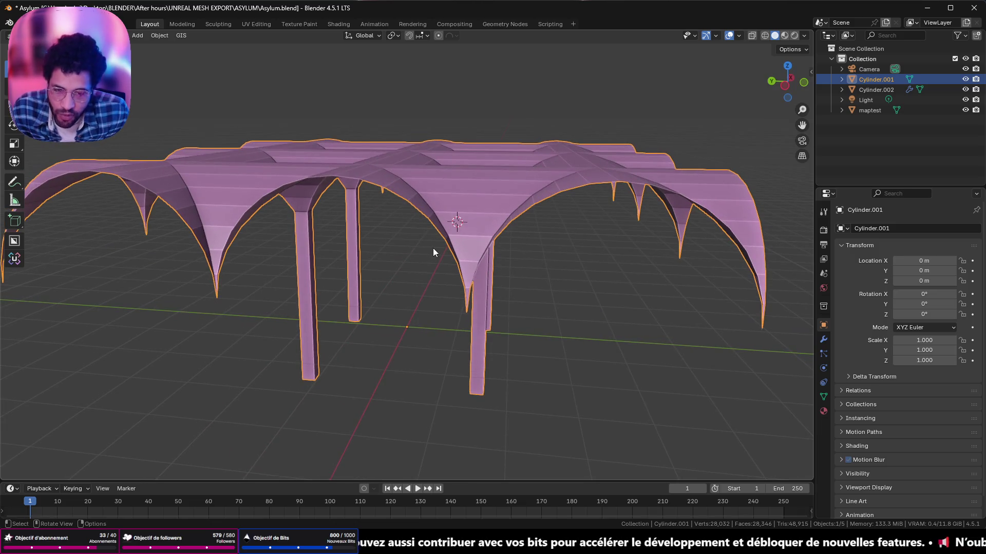
middle_drag(433, 248, 430, 248)
scroll(430, 249, up, 2)
scroll(513, 275, up, 2)
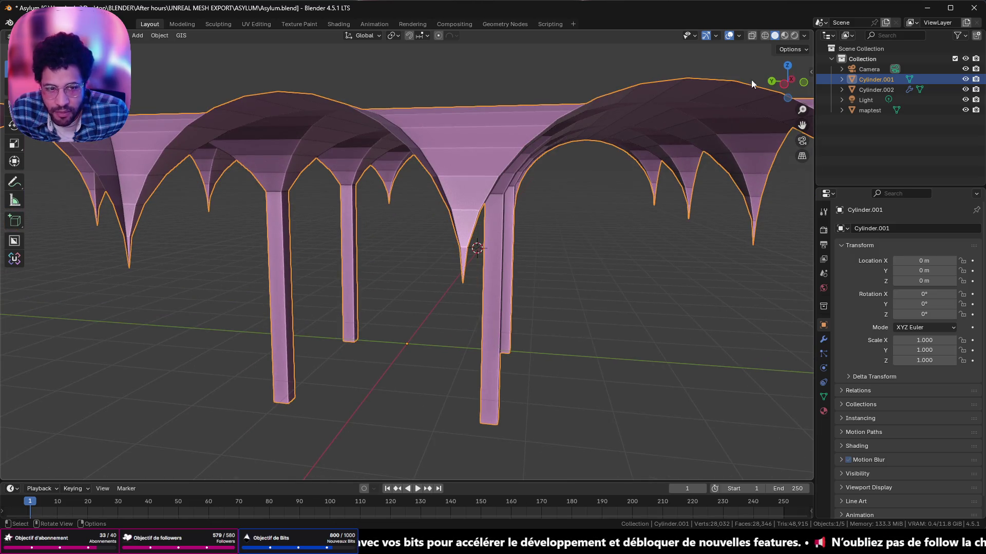
click(783, 82)
shift+middle_drag(602, 135, 530, 145)
key(Tab)
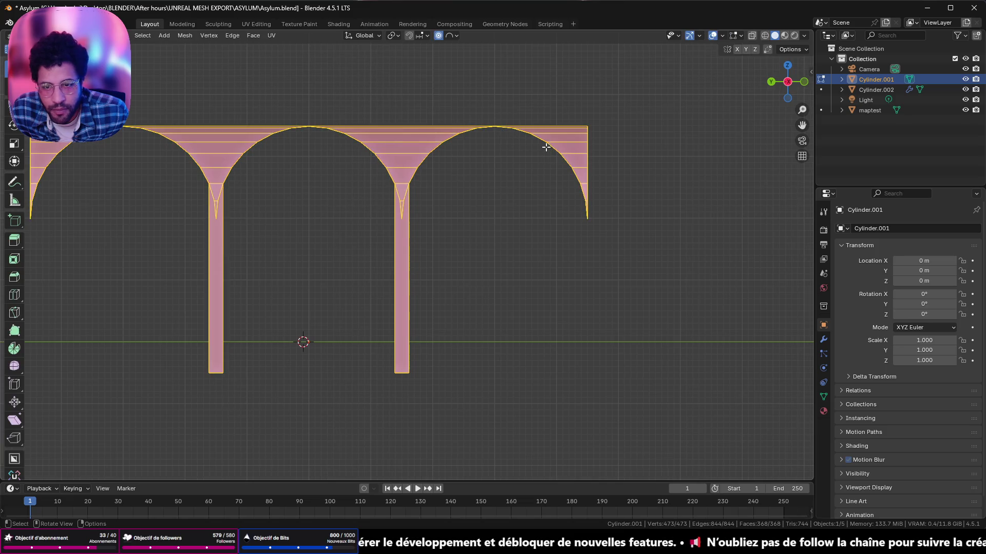
key(Tab)
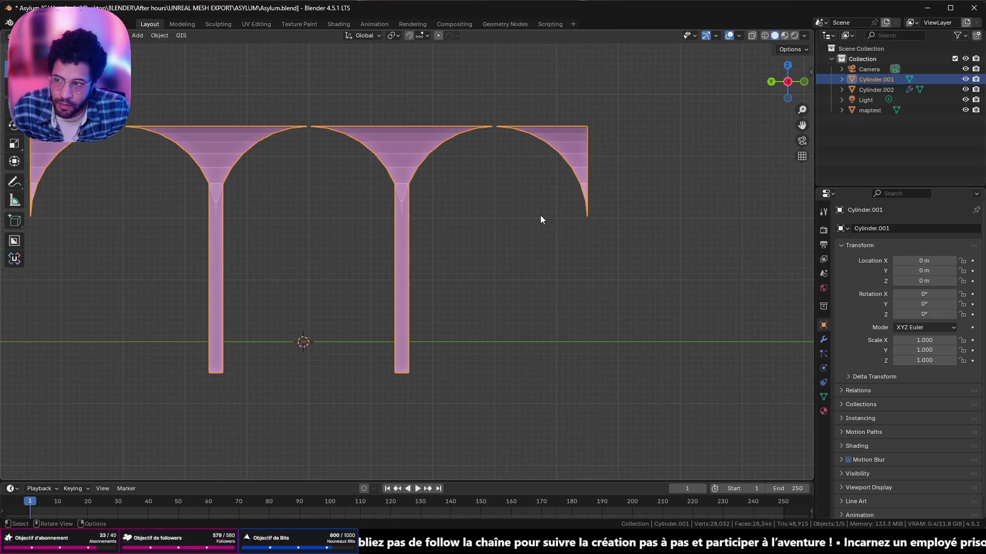
scroll(540, 215, down, 3)
mouse_move(536, 216)
middle_down()
mouse_move(451, 170)
mouse_move(453, 198)
middle_up()
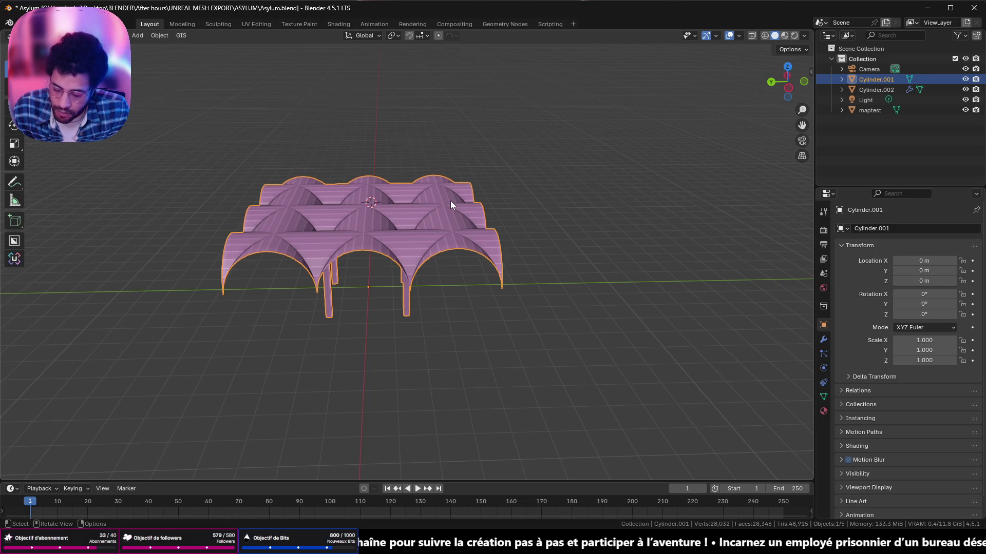
- Duplicate the vault object 10.953 m along the Y axis and bring the copy into view
key(ctrl)
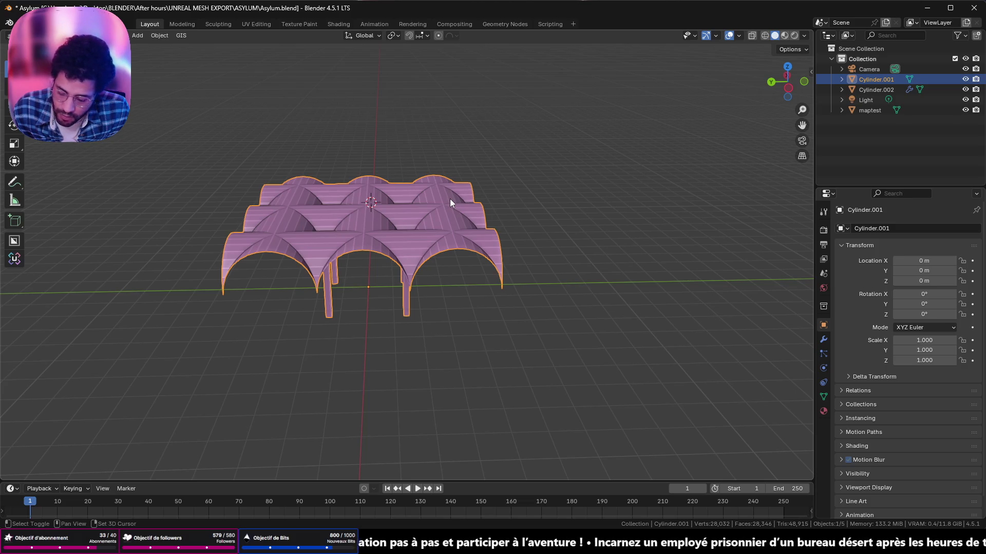
key(shift+d)
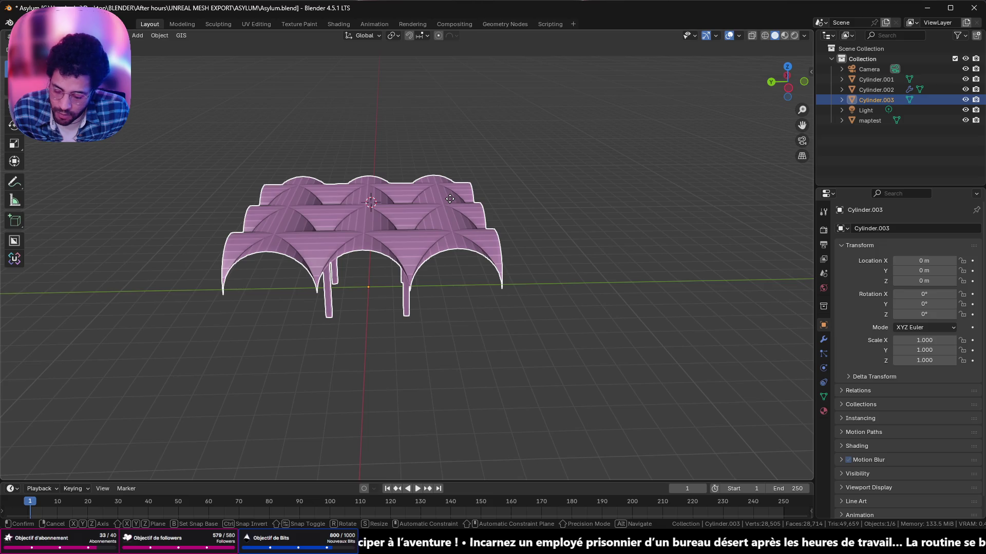
key(y)
click(694, 221)
scroll(485, 219, up, 4)
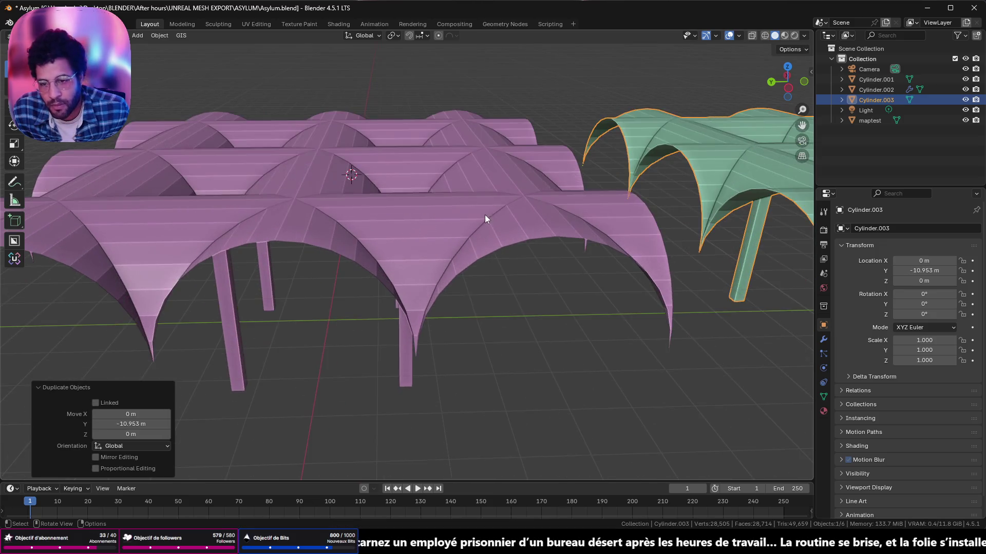
middle_drag(484, 215, 481, 198)
shift+middle_drag(738, 132, 317, 96)
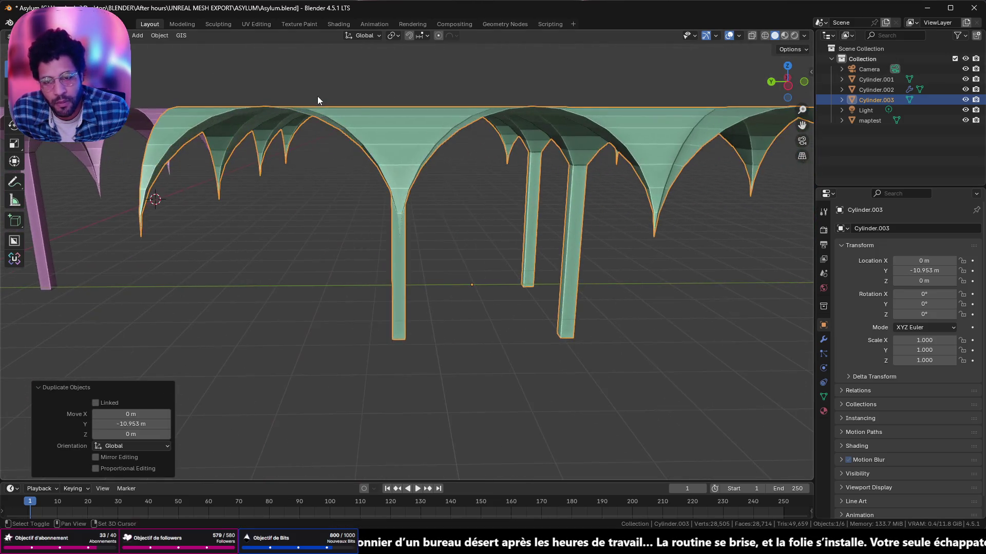
- In Edit Mode with wireframe shading, box-select the pointed cone tips at the arch ends and corners
key(Tab)
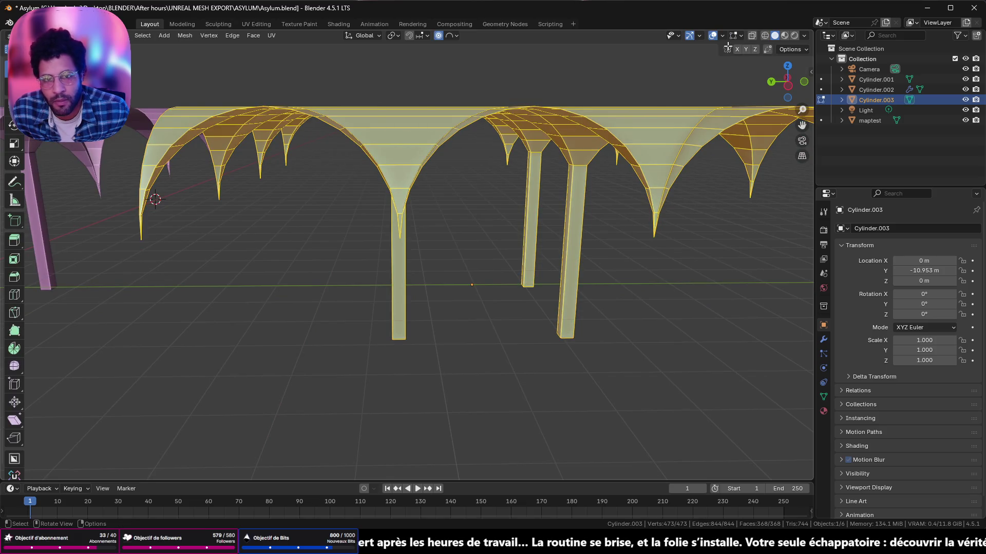
alt+middle_drag(728, 47, 737, 49)
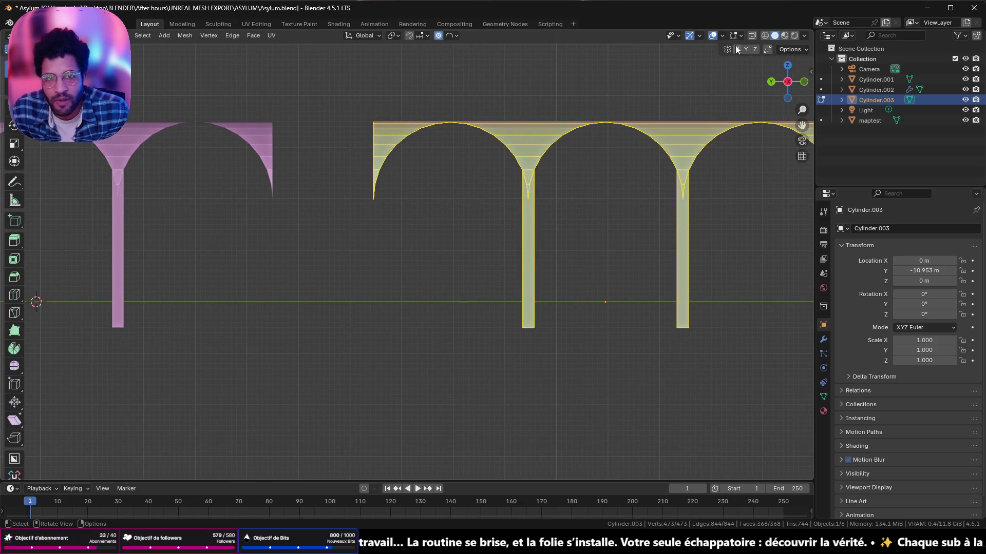
click(765, 35)
drag(356, 181, 475, 229)
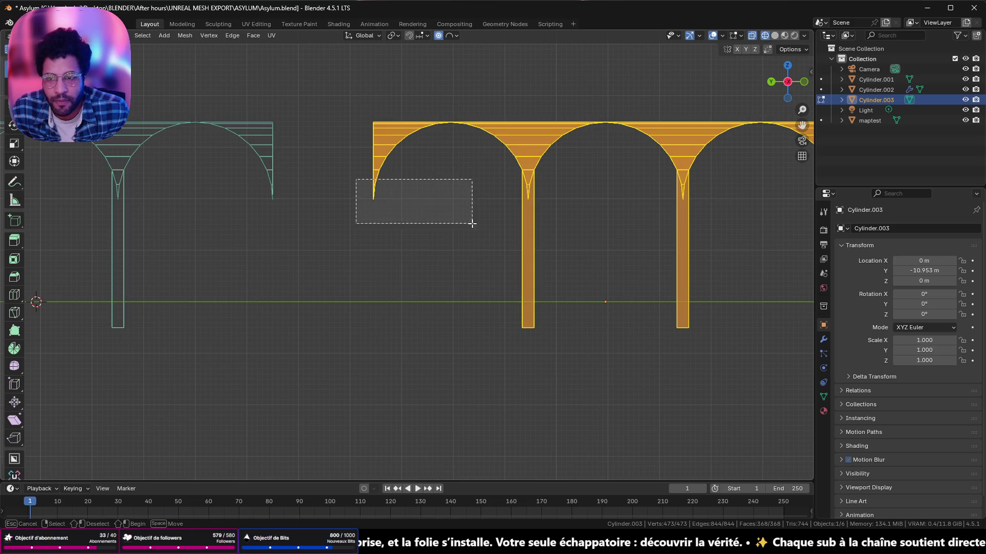
mouse_move(699, 112)
shift+middle_down()
mouse_move(597, 174)
mouse_move(499, 168)
shift+middle_up()
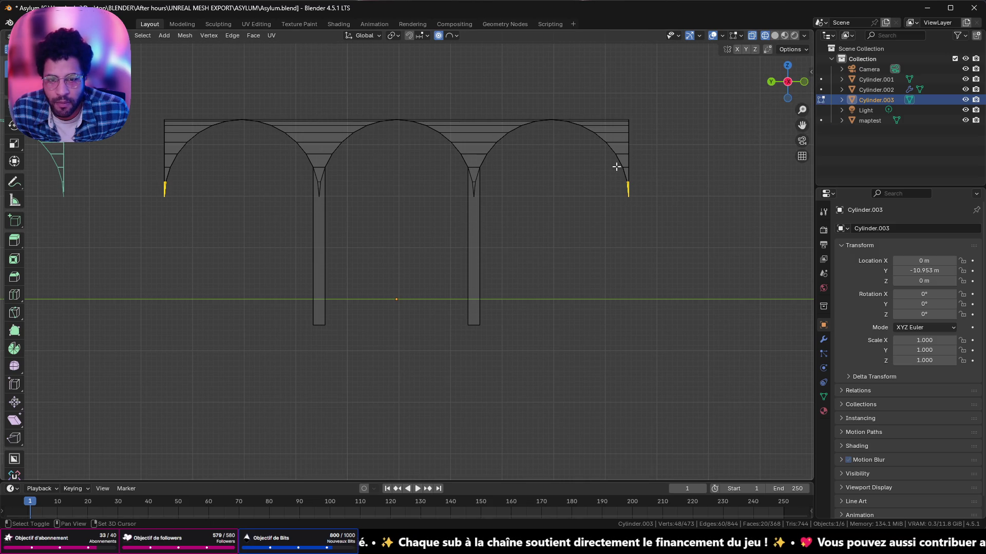
drag(615, 167, 678, 227)
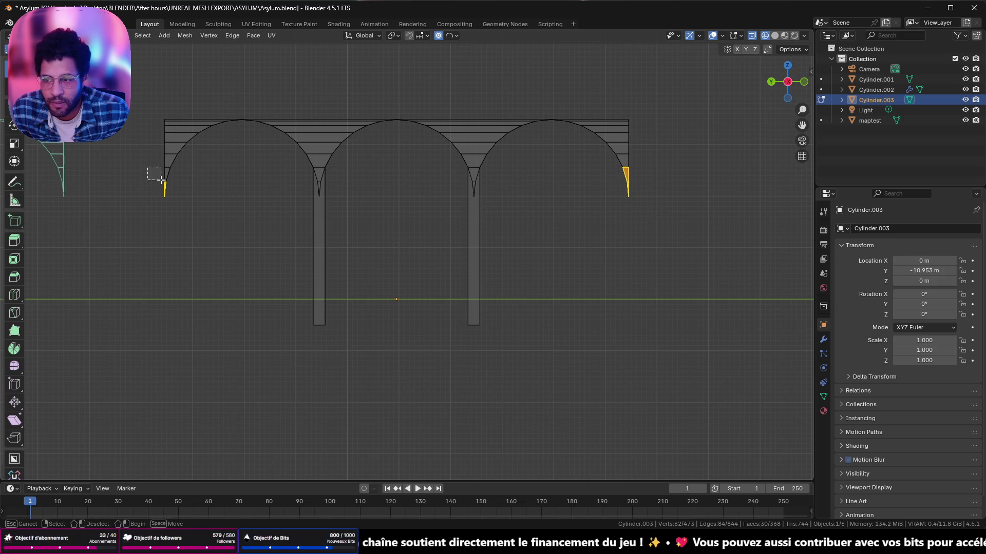
shift+drag(154, 171, 222, 239)
drag(804, 82, 806, 86)
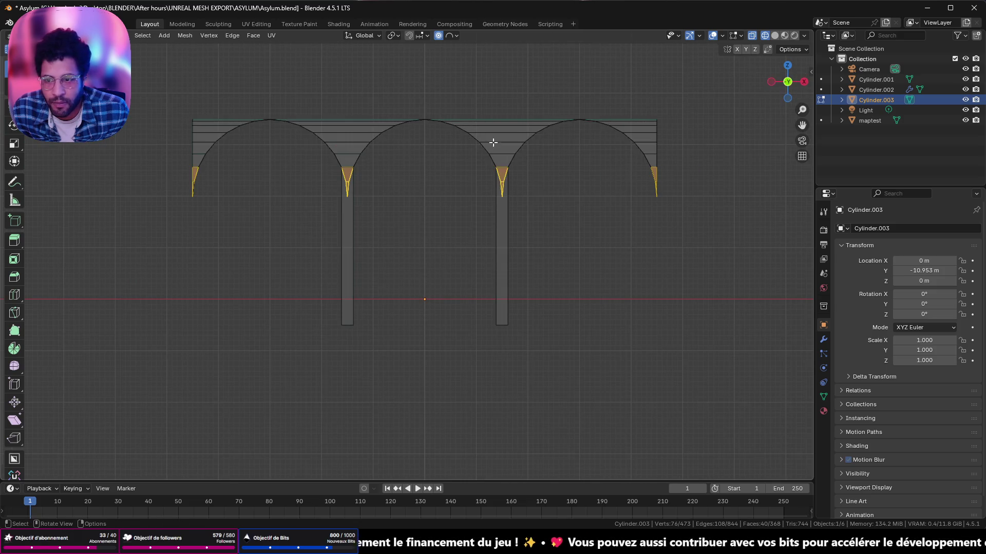
- Add the remaining cone tips, check them in perspective, and delete the selected faces
mouse_move(570, 164)
middle_down()
mouse_move(555, 136)
mouse_move(740, 108)
middle_up()
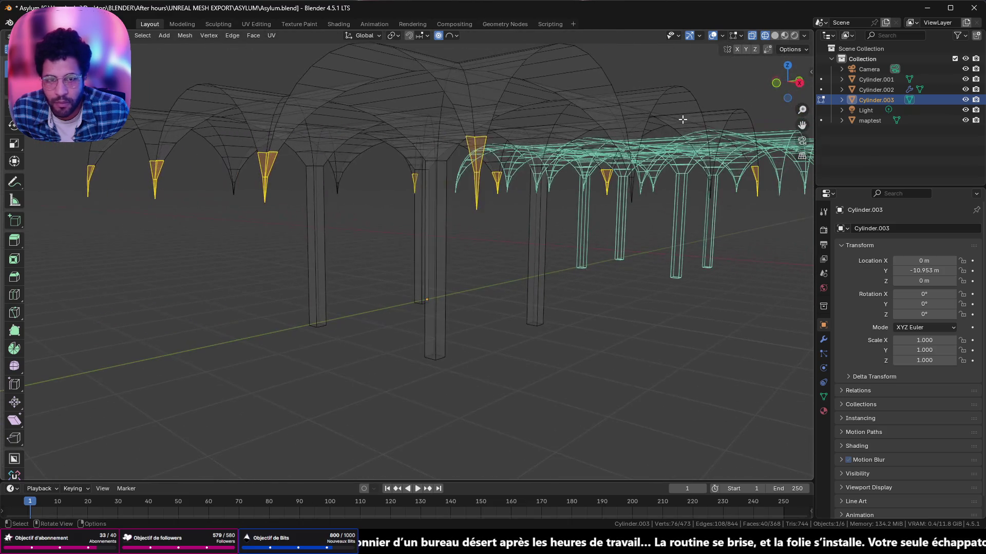
click(777, 86)
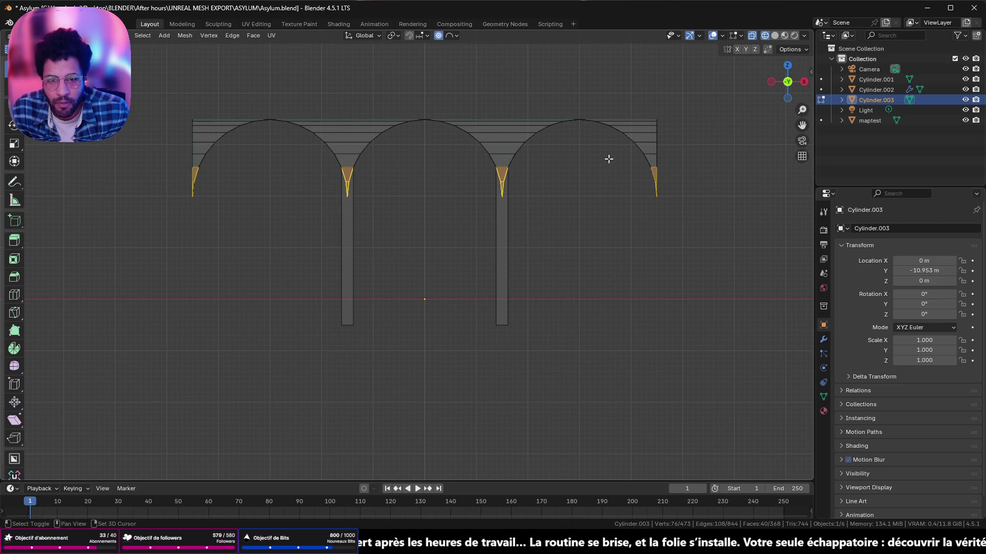
shift+drag(624, 165, 730, 259)
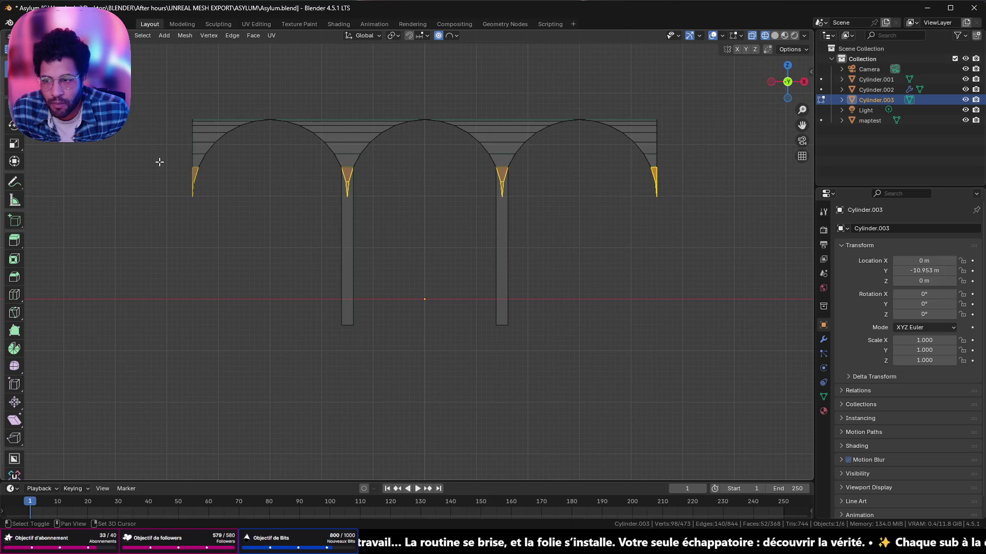
mouse_move(259, 238)
middle_down()
mouse_move(478, 160)
mouse_move(380, 298)
middle_up()
key(x)
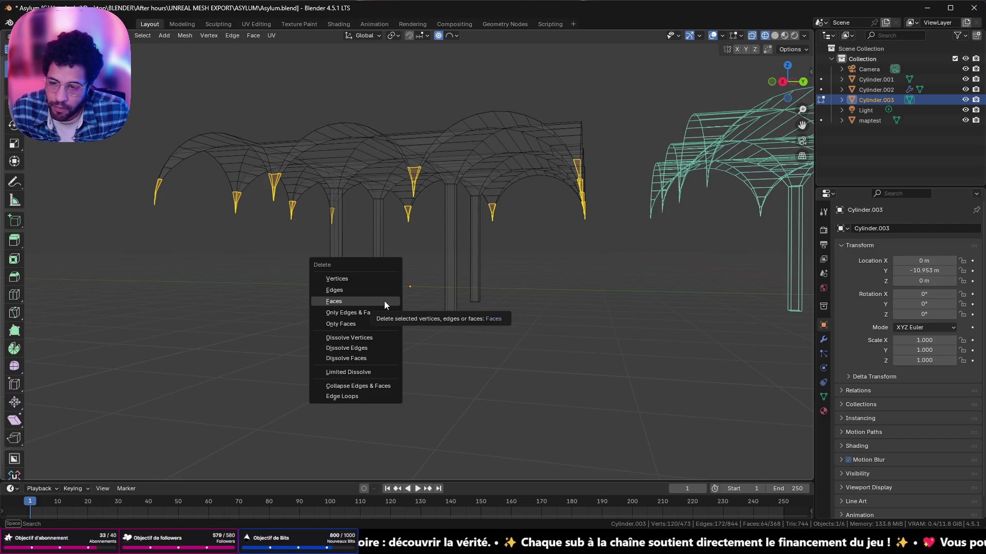
click(385, 301)
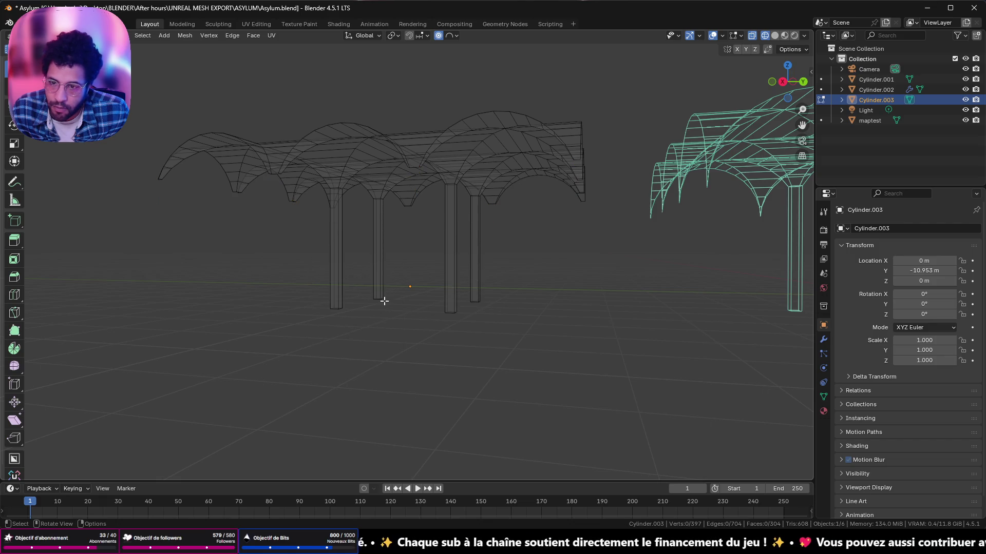
key(Tab)
mouse_move(439, 139)
middle_down()
mouse_move(449, 152)
mouse_move(434, 172)
mouse_move(455, 108)
mouse_move(431, 96)
mouse_move(440, 122)
mouse_move(429, 115)
middle_up()
- Return to solid shading and select the entire vault mesh in Edit Mode
key(shift+z)
key(Tab)
key(a)
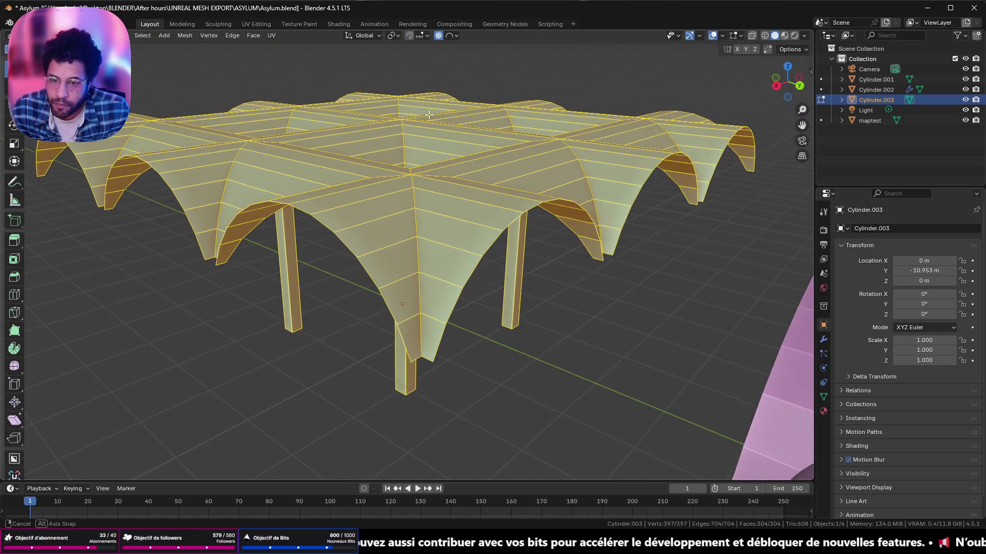
click(501, 241)
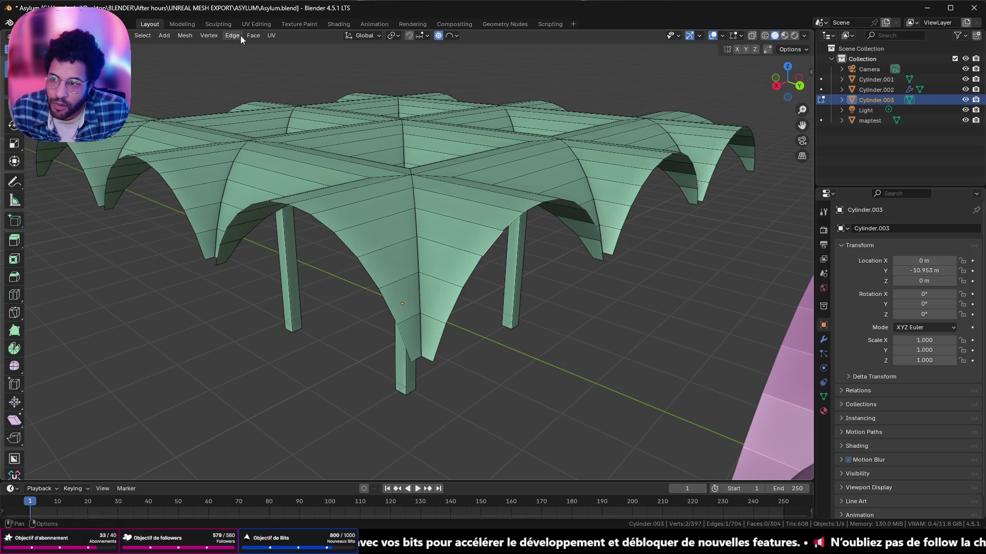
key(a)
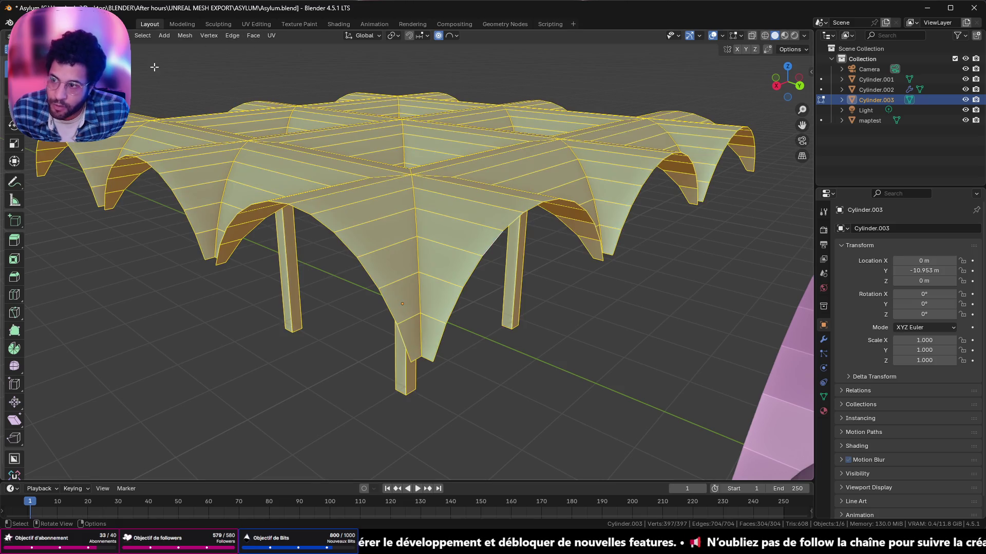
- Deselect the outer arch face loops along the front of the vault one by one
alt+shift+click(442, 335)
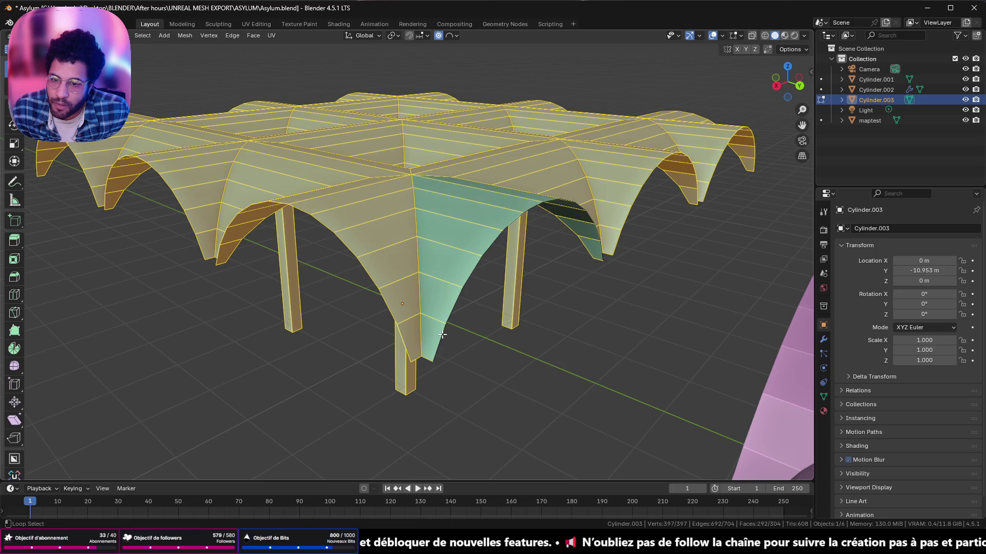
alt+shift+click(384, 300)
middle_drag(384, 300, 371, 304)
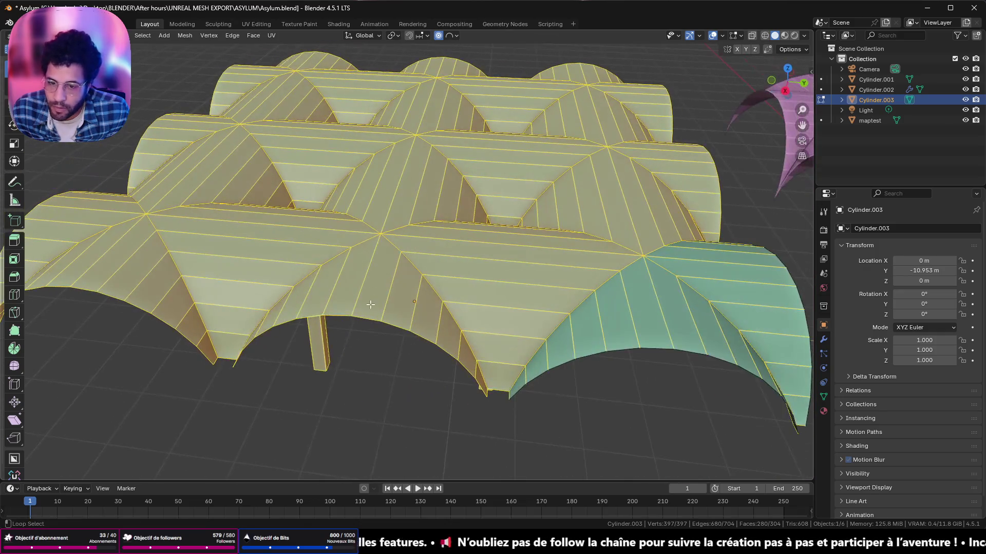
alt+shift+click(336, 315)
alt+shift+click(146, 316)
middle_drag(145, 316, 304, 346)
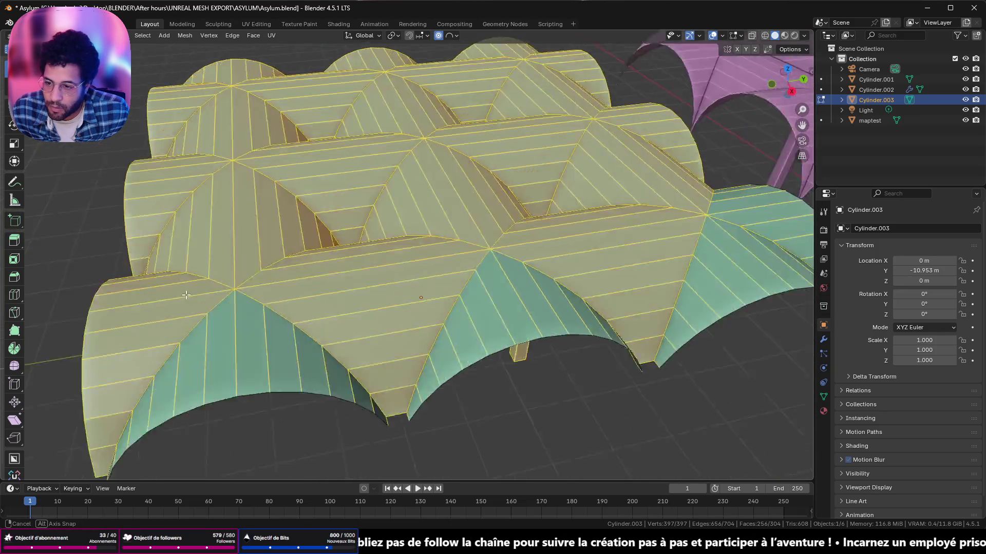
alt+shift+click(315, 337)
alt+shift+click(270, 298)
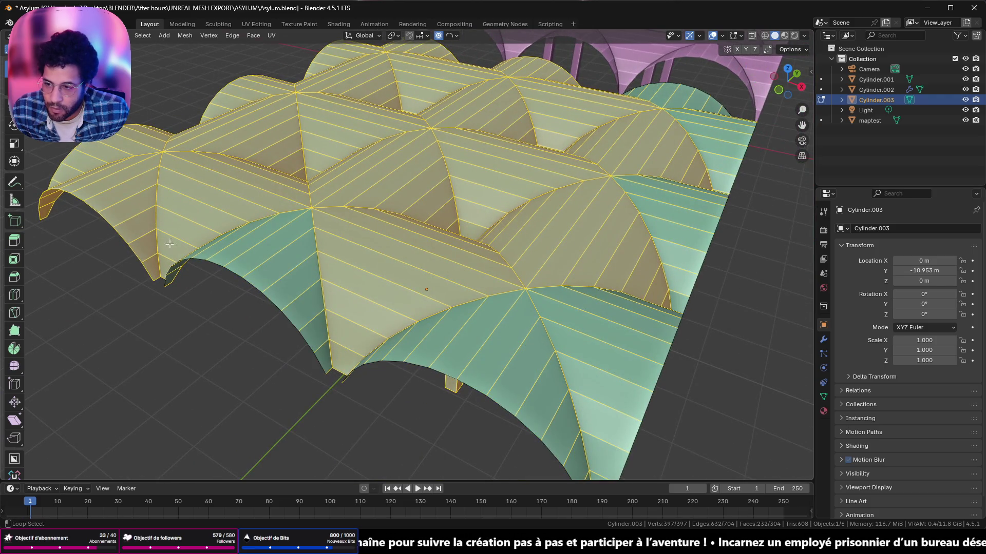
alt+shift+click(113, 226)
- Deselect the remaining outer face loops on the left arch and far edge, restoring a strip removed by mistake
alt+shift+click(151, 113)
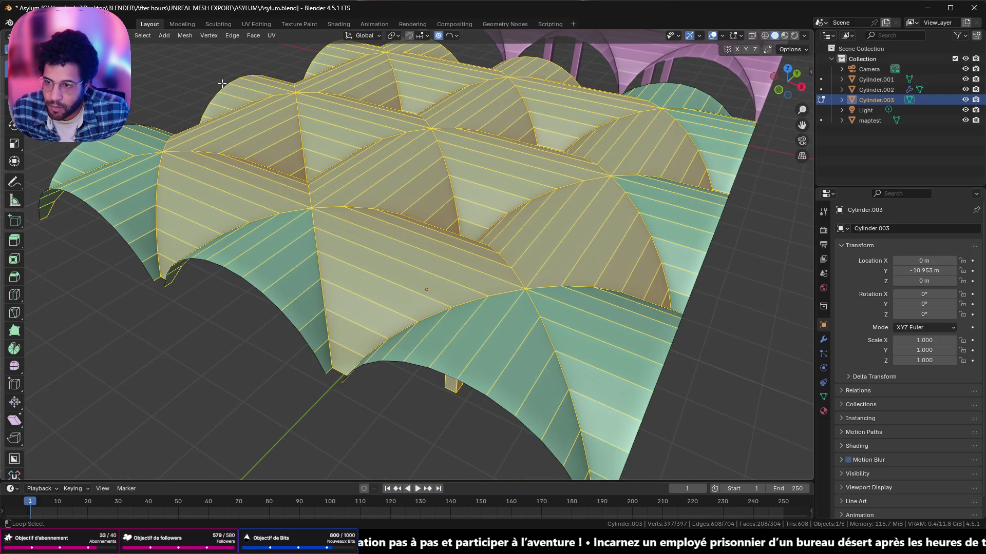
alt+shift+click(263, 75)
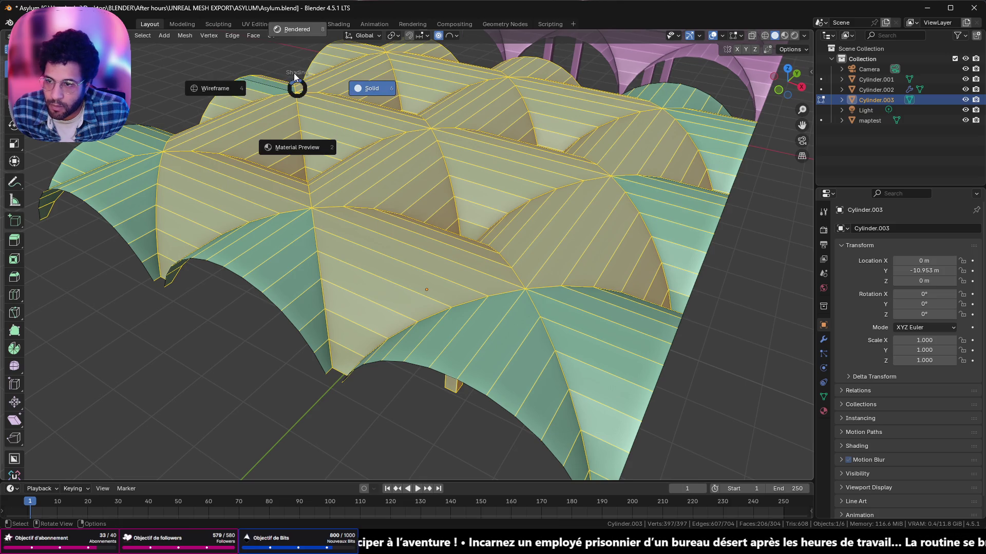
alt+shift+click(293, 89)
alt+shift+click(214, 94)
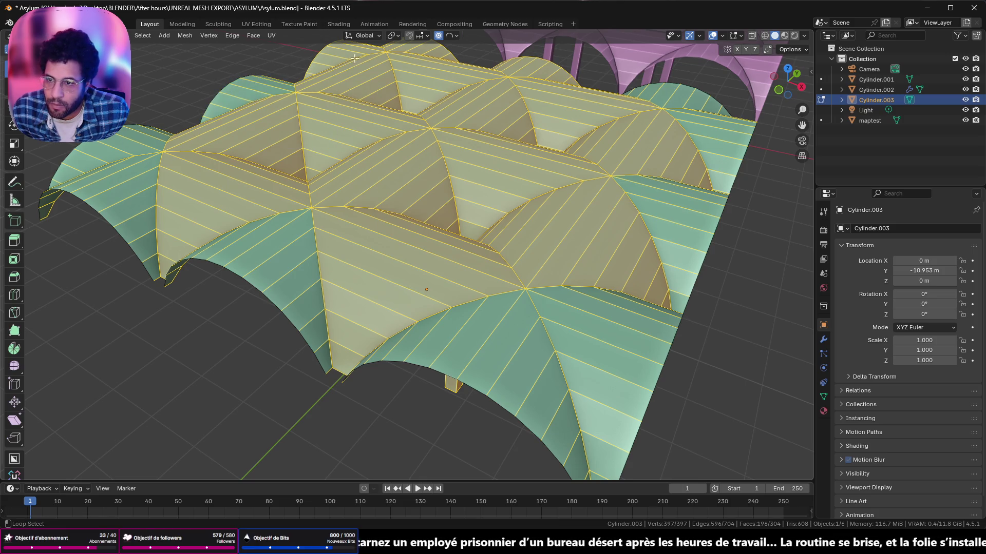
alt+shift+click(444, 45)
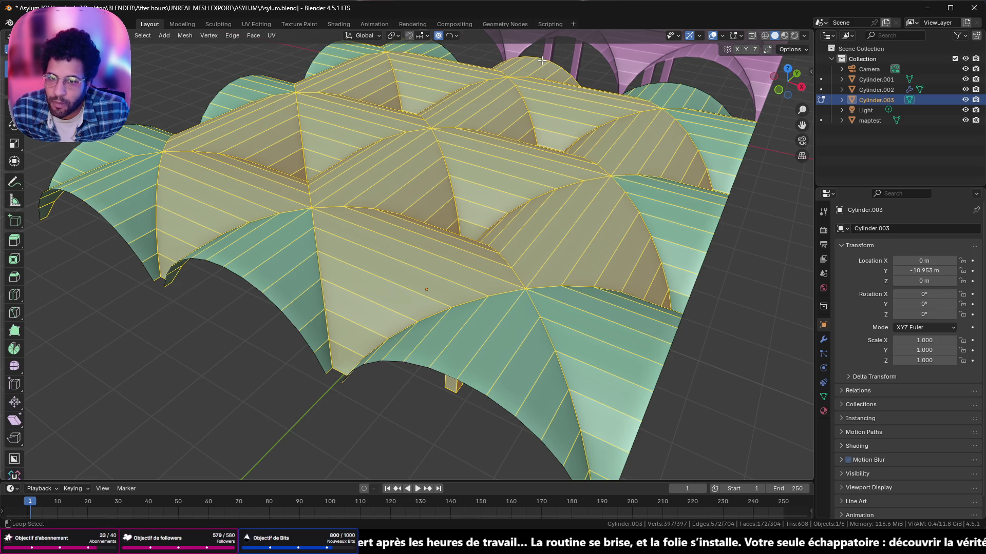
alt+shift+click(543, 60)
middle_drag(542, 60, 531, 53)
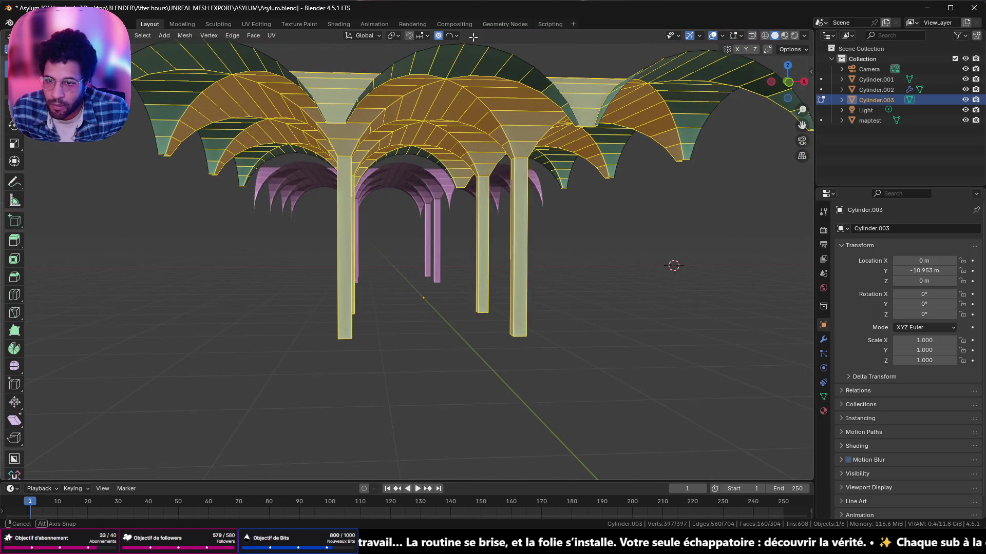
- Bevel the selected vault and pillar edges with Ctrl+B and confirm
middle_drag(474, 36, 591, 118)
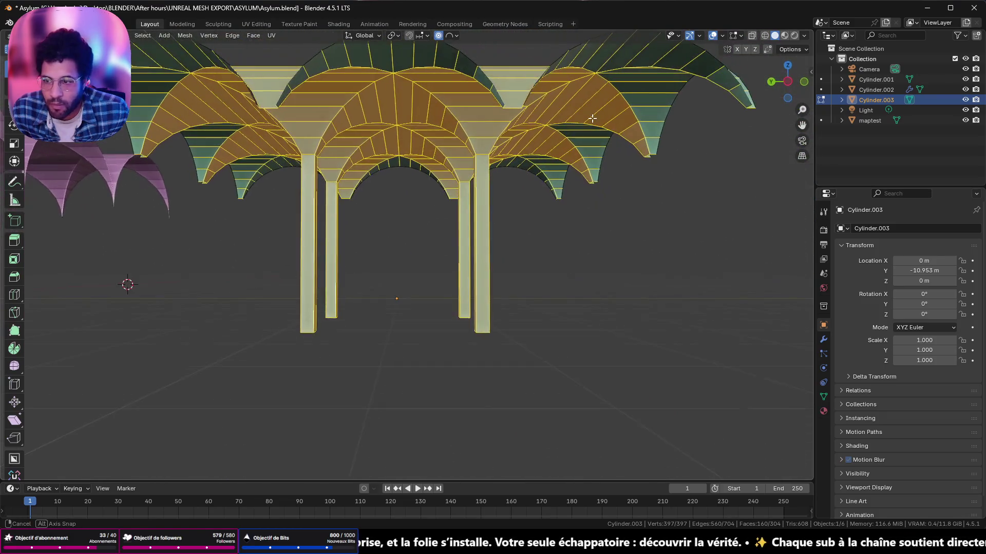
middle_drag(583, 189, 535, 250)
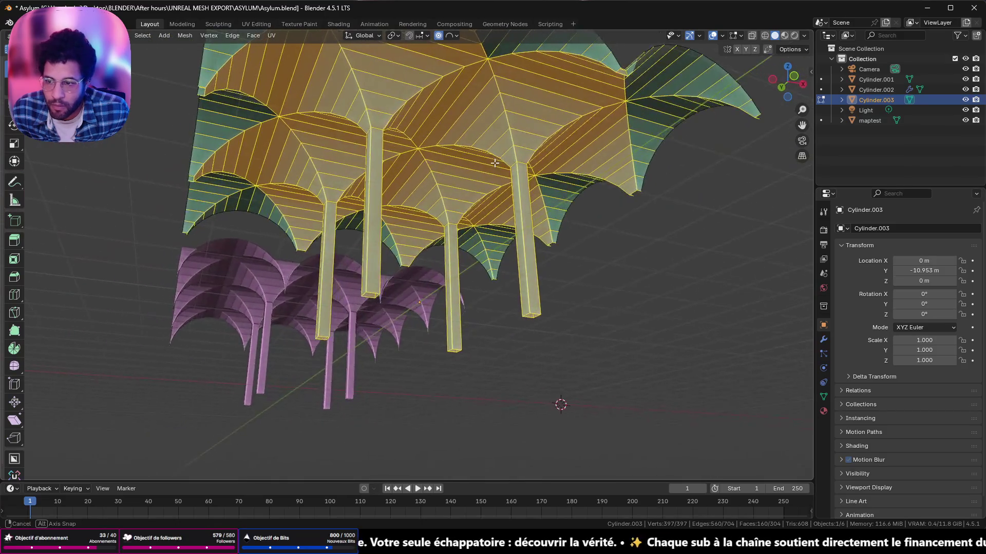
key(ctrl+b)
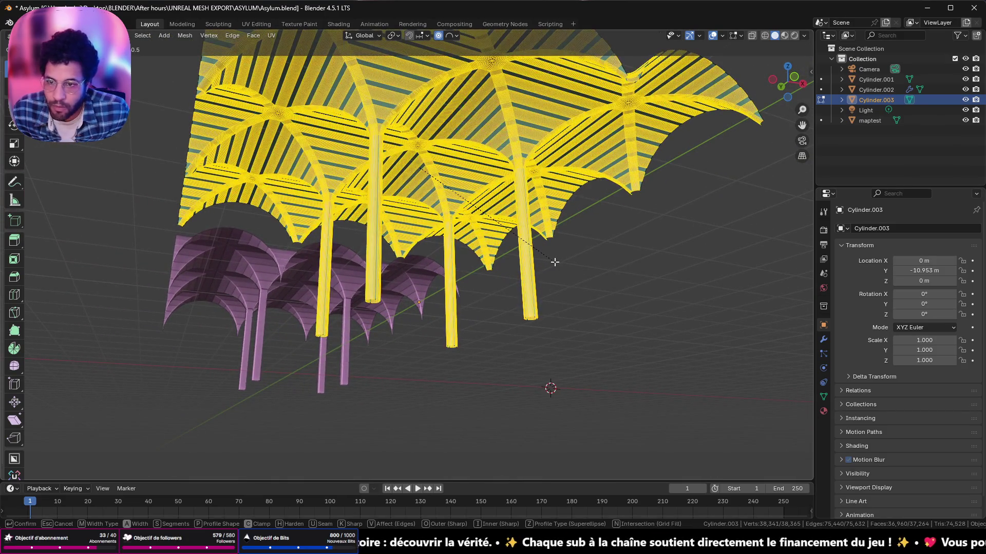
click(554, 262)
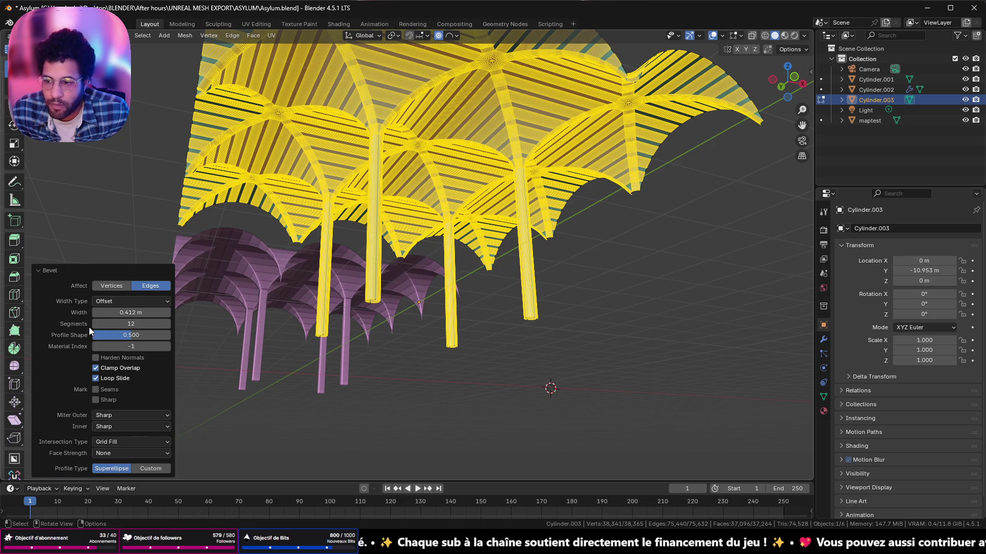
- Raise the bevel segment count to round the ribs and columns, then return to Object Mode
click(138, 325)
text(4)
key(Return)
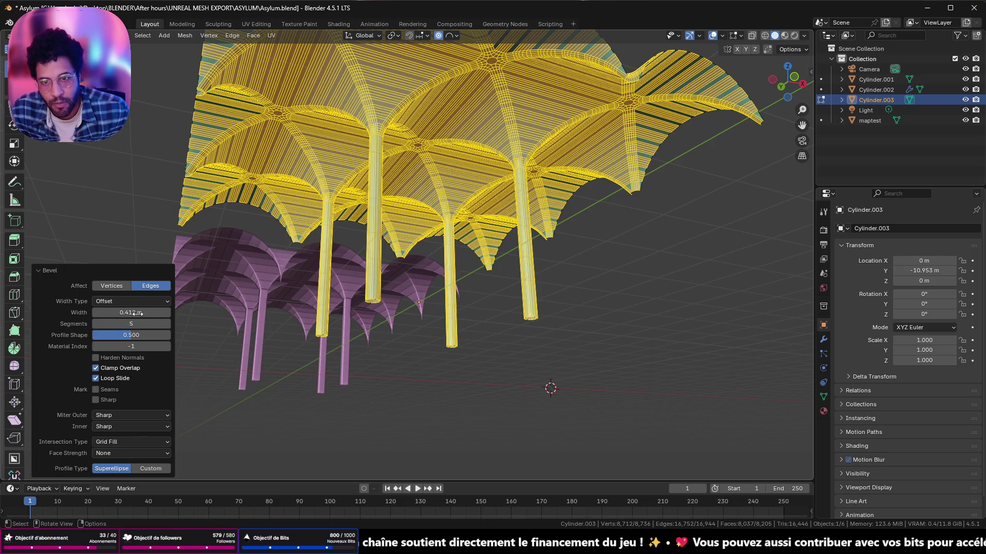
mouse_move(501, 339)
middle_down()
mouse_move(488, 220)
mouse_move(634, 325)
middle_up()
key(Tab)
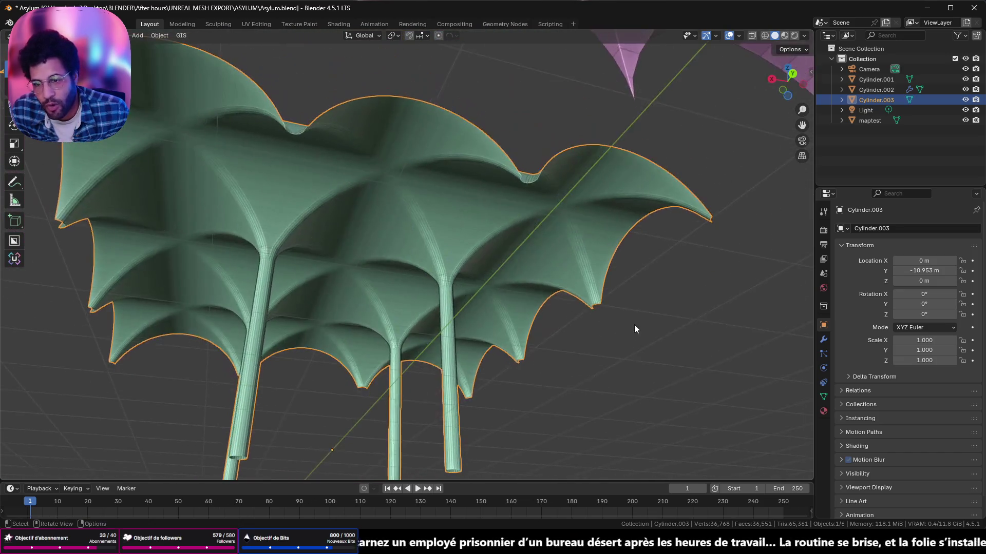
scroll(496, 302, up, 5)
- Apply Shade Auto Smooth to the beveled vault mesh and look under the smoothed vaults
right_click(485, 284)
click(479, 294)
scroll(479, 290, down, 5)
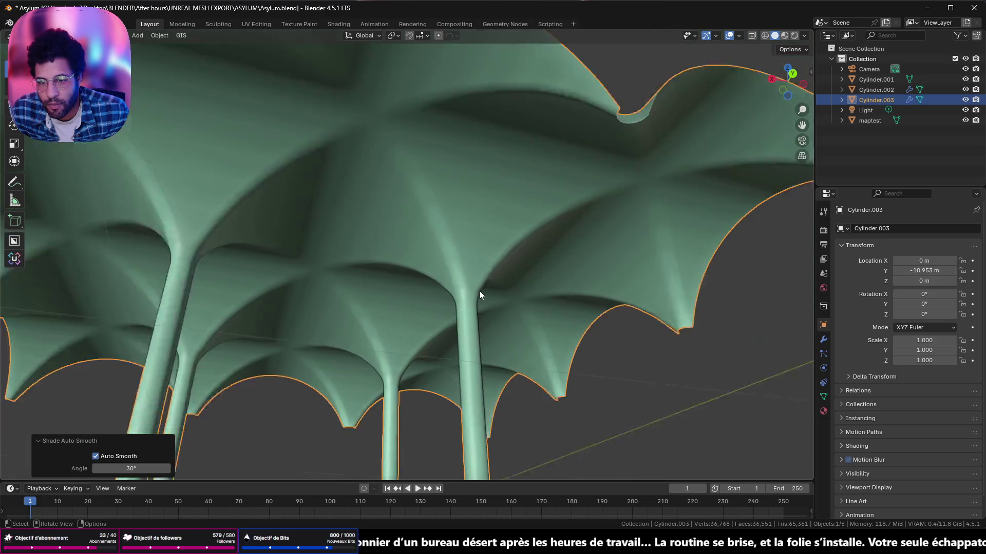
mouse_move(479, 291)
middle_down()
mouse_move(435, 295)
mouse_move(425, 310)
middle_up()
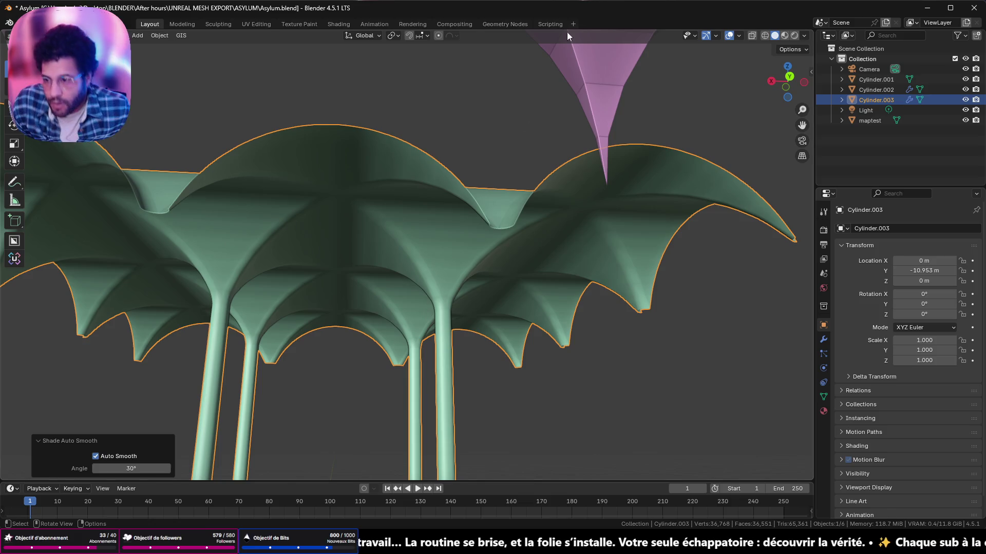
middle_drag(232, 467, 441, 464)
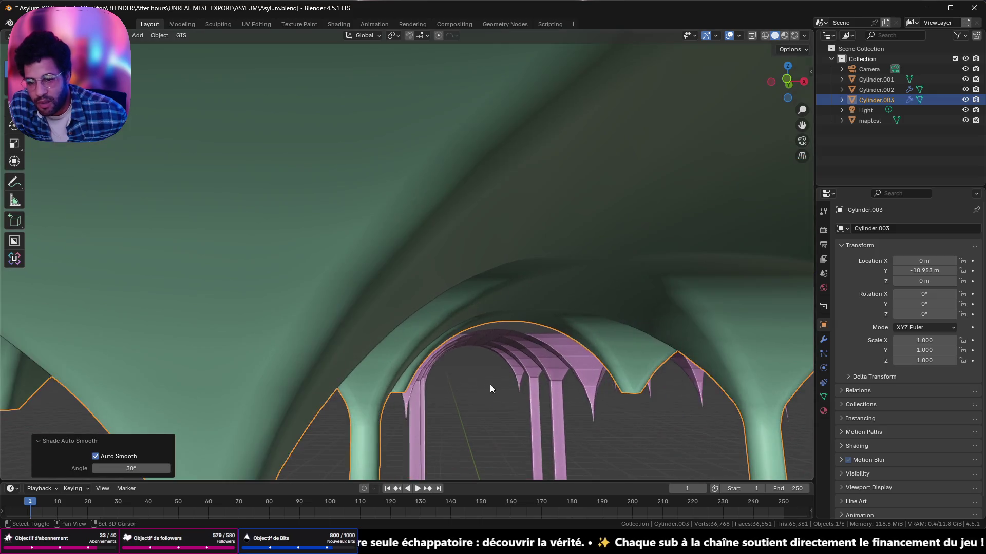
mouse_move(441, 463)
middle_down()
mouse_move(315, 330)
mouse_move(432, 148)
mouse_move(161, 174)
mouse_move(290, 165)
middle_up()
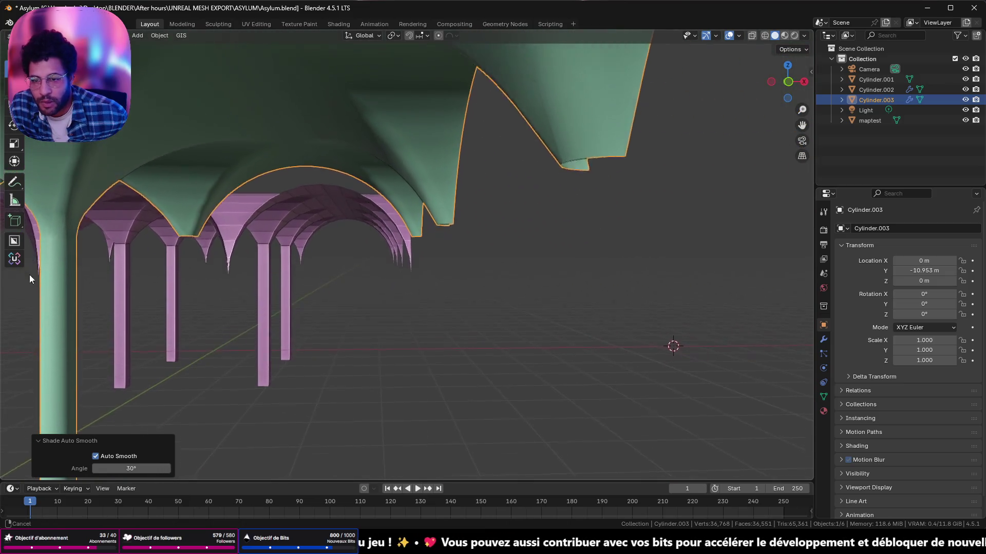
- Orbit around the green canopy and columns to inspect the smoothing, closing the operator panel
mouse_move(289, 166)
middle_down()
mouse_move(610, 196)
mouse_move(565, 180)
mouse_move(586, 181)
middle_up()
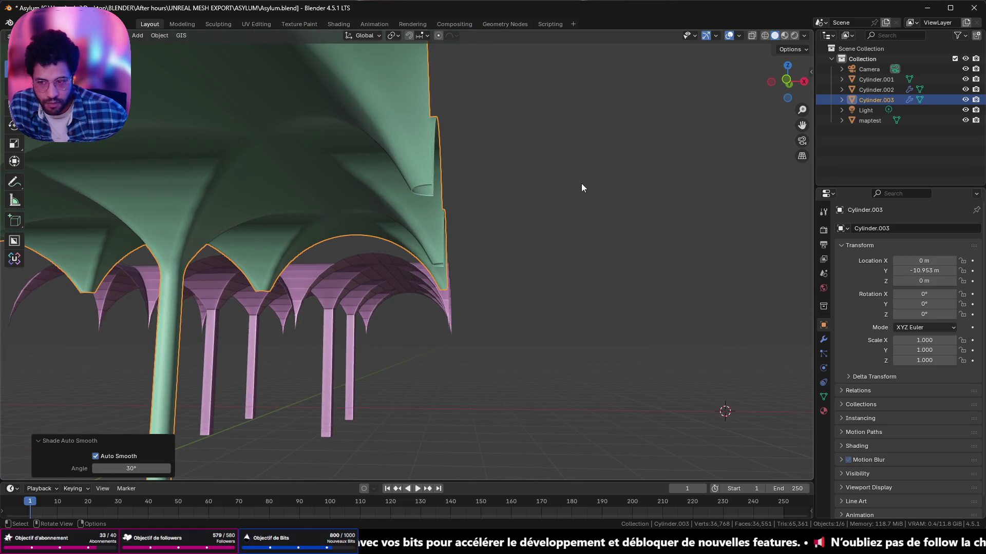
mouse_move(372, 209)
middle_down()
mouse_move(355, 211)
mouse_move(406, 219)
middle_up()
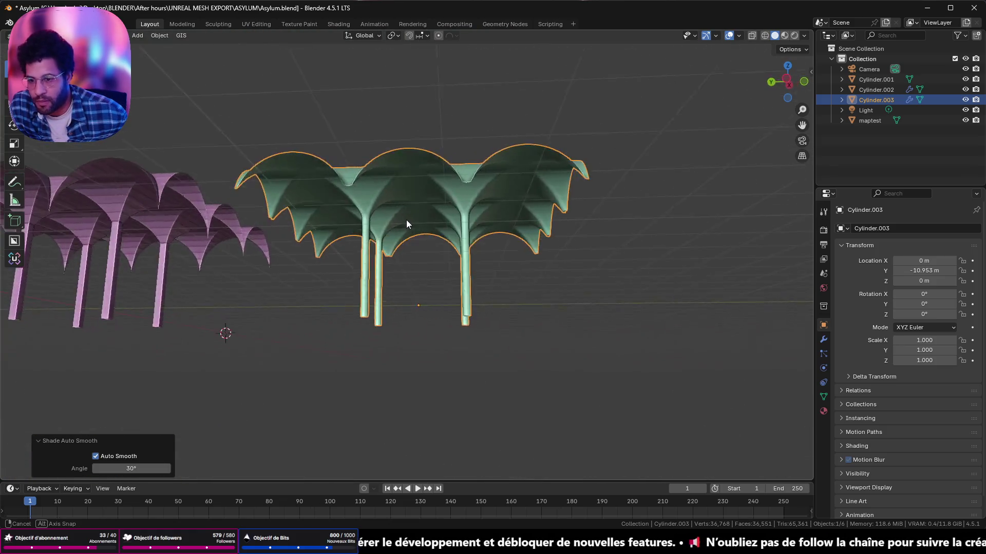
scroll(409, 220, up, 5)
mouse_move(449, 167)
middle_down()
mouse_move(550, 82)
mouse_move(446, 182)
middle_up()
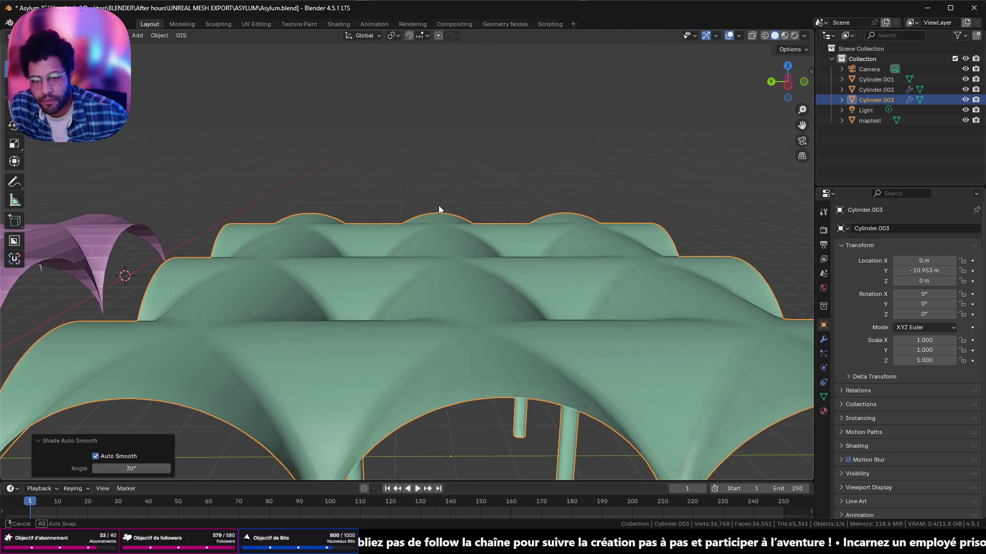
middle_drag(446, 182, 435, 198)
click(428, 217)
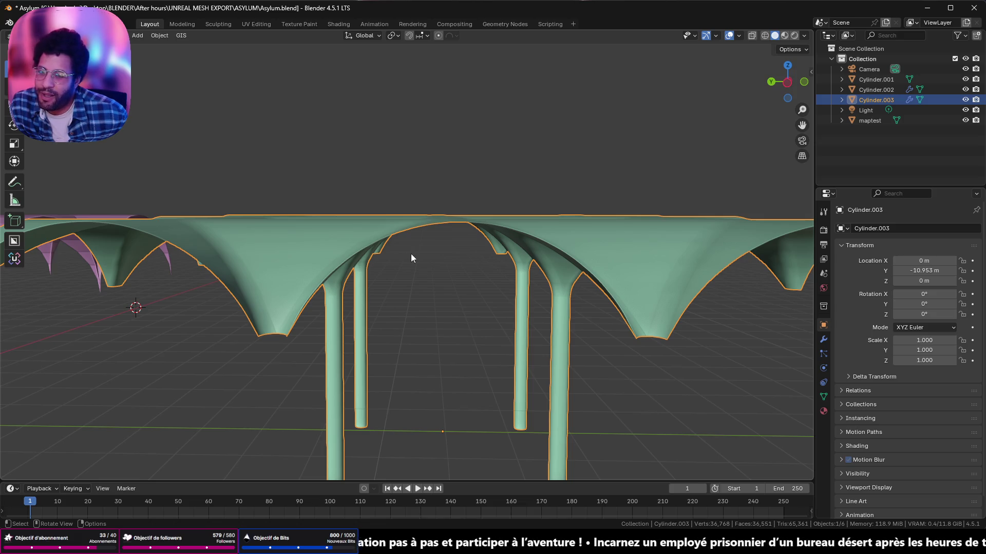
middle_drag(411, 254, 414, 232)
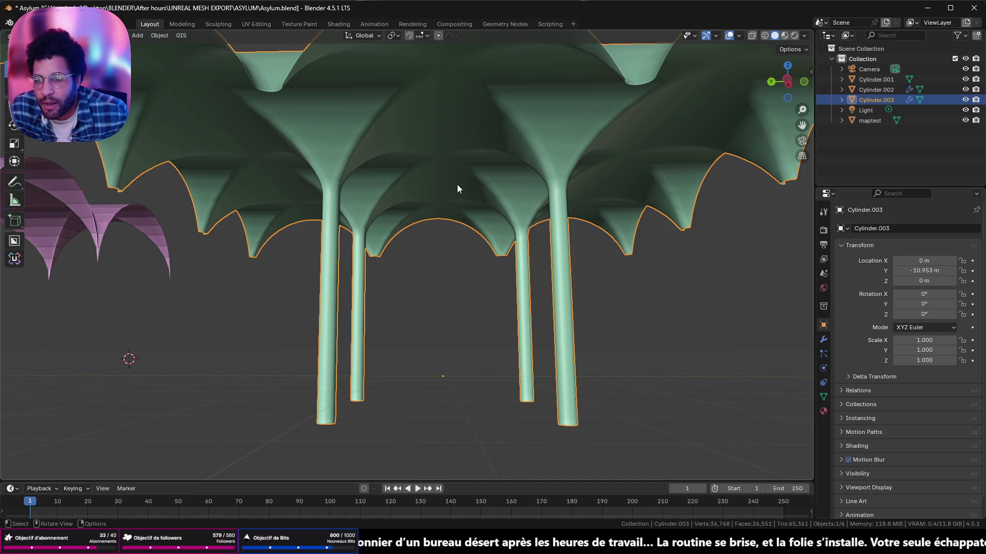
middle_drag(457, 185, 473, 201)
mouse_move(553, 159)
middle_down()
mouse_move(528, 188)
mouse_move(442, 213)
mouse_move(516, 207)
middle_up()
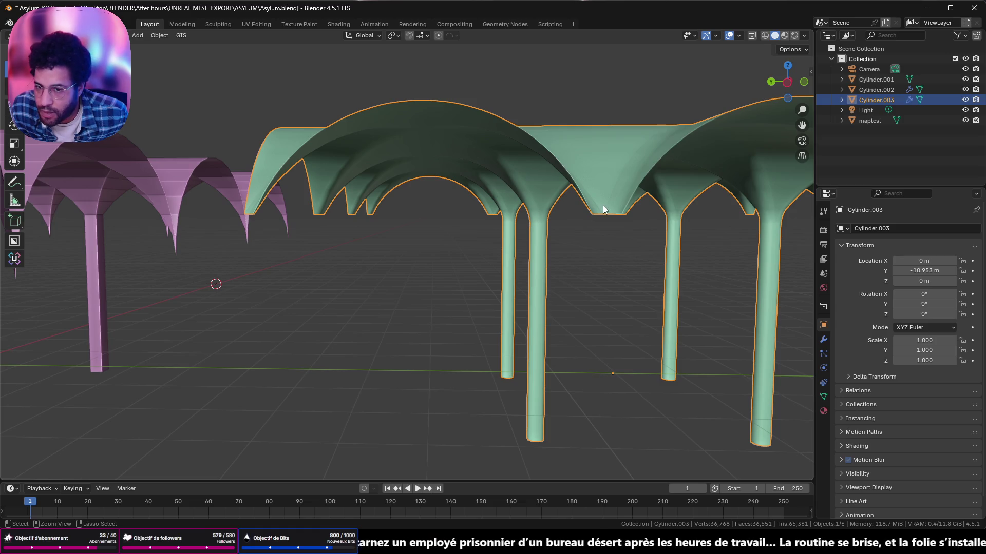
- Undo the smoothing and bevel back to the plain 397-vertex vault and re-enter mesh editing
key(ctrl+z)
key(Tab)
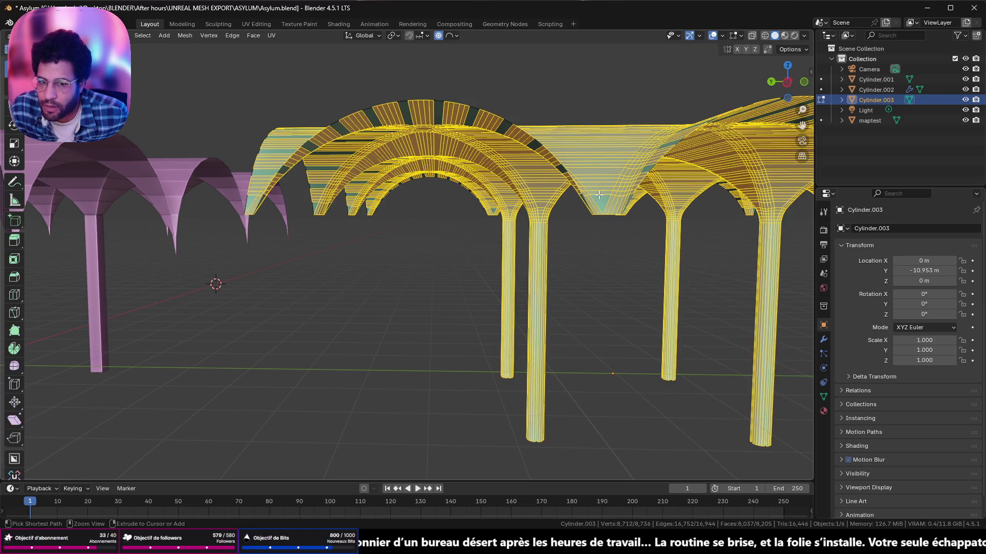
scroll(341, 211, down, 3)
scroll(341, 211, down, 3)
scroll(342, 211, up, 4)
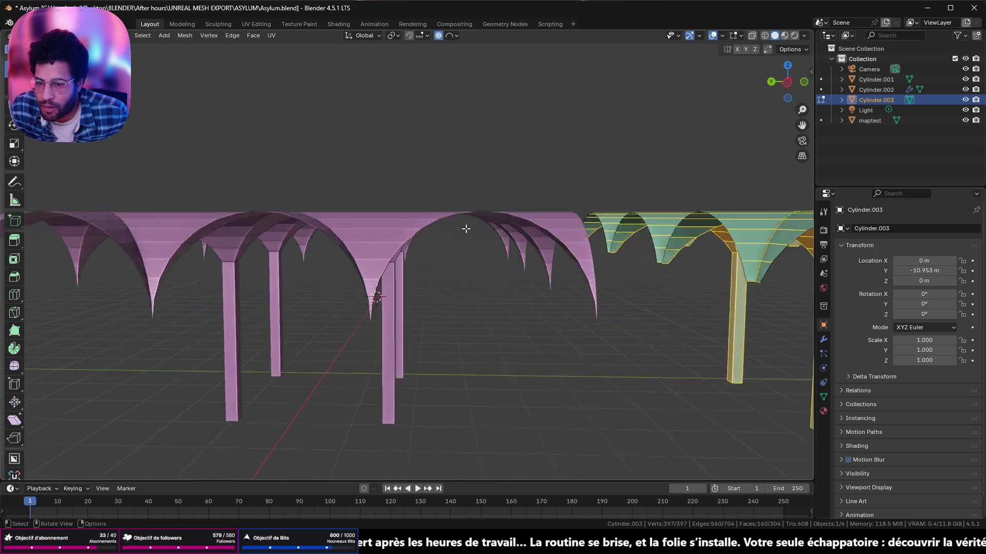
scroll(464, 227, up, 3)
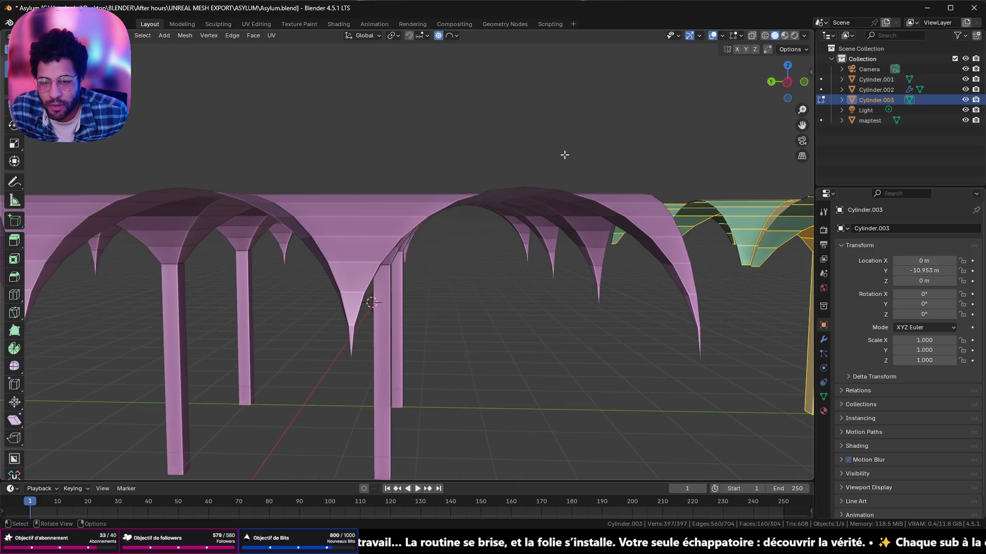
scroll(576, 203, down, 3)
scroll(544, 248, down, 3)
middle_drag(543, 249, 686, 271)
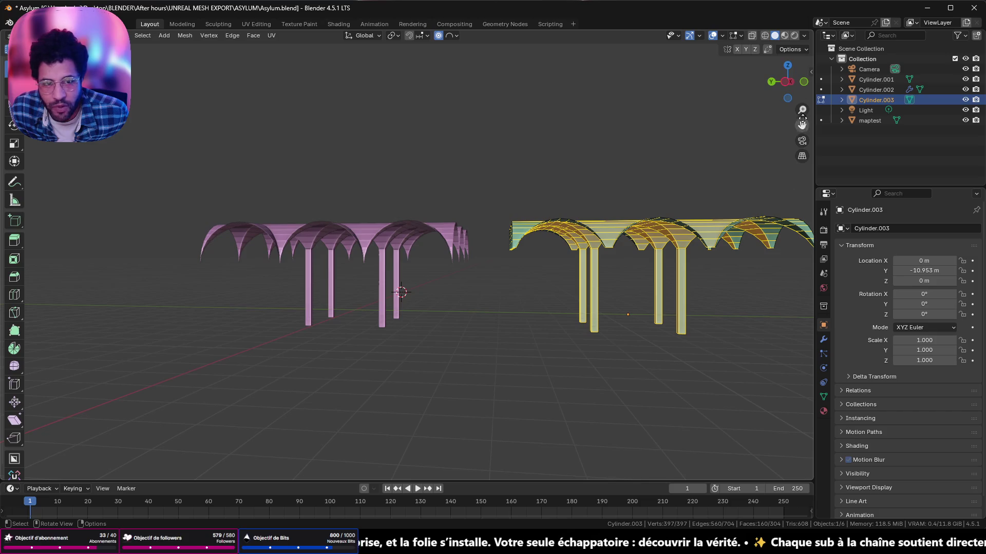
click(787, 81)
scroll(641, 182, up, 2)
scroll(603, 192, up, 2)
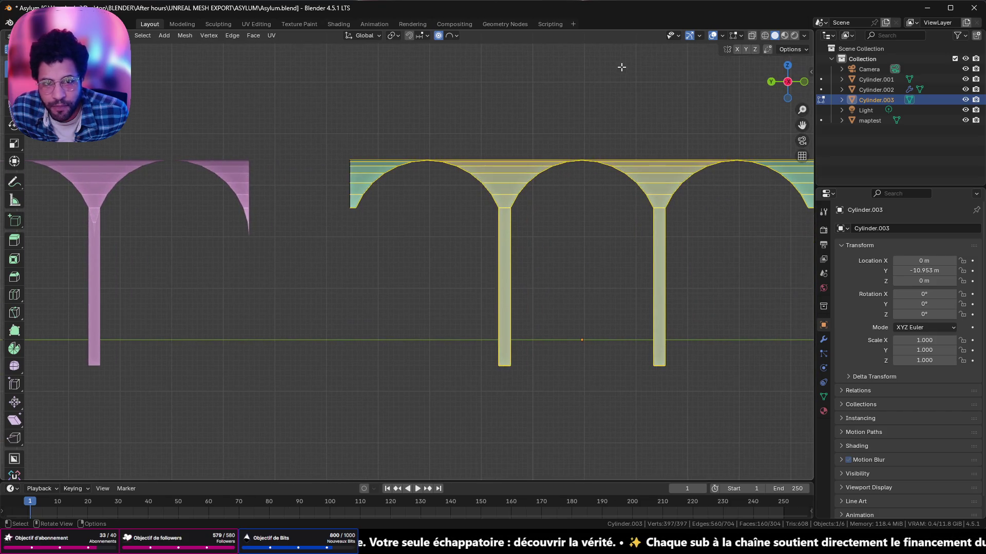
middle_drag(415, 111, 462, 147)
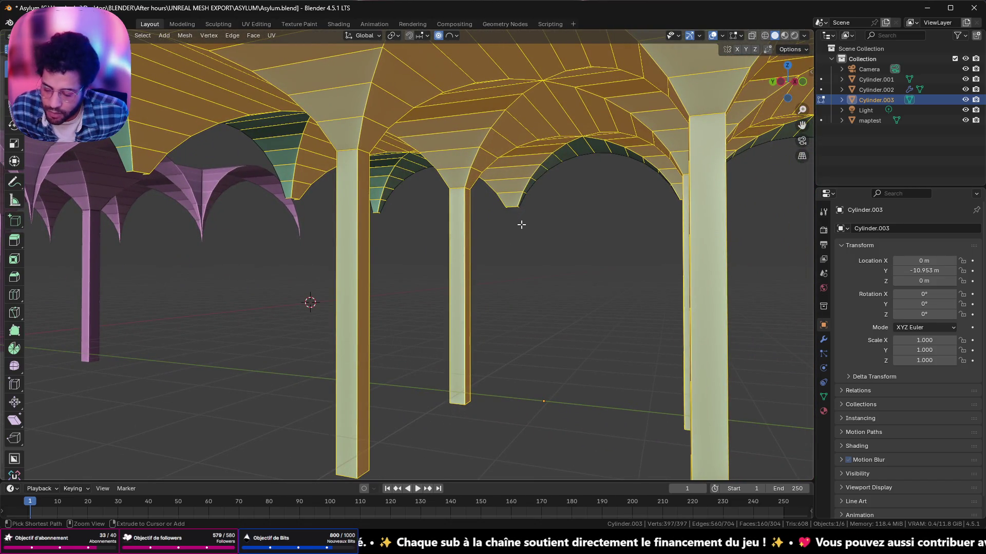
- Bevel the selected vault edges again at 0.171 m, lower segments from 5 to 3, and return to object mode
key(ctrl+b)
scroll(524, 234, up, 2)
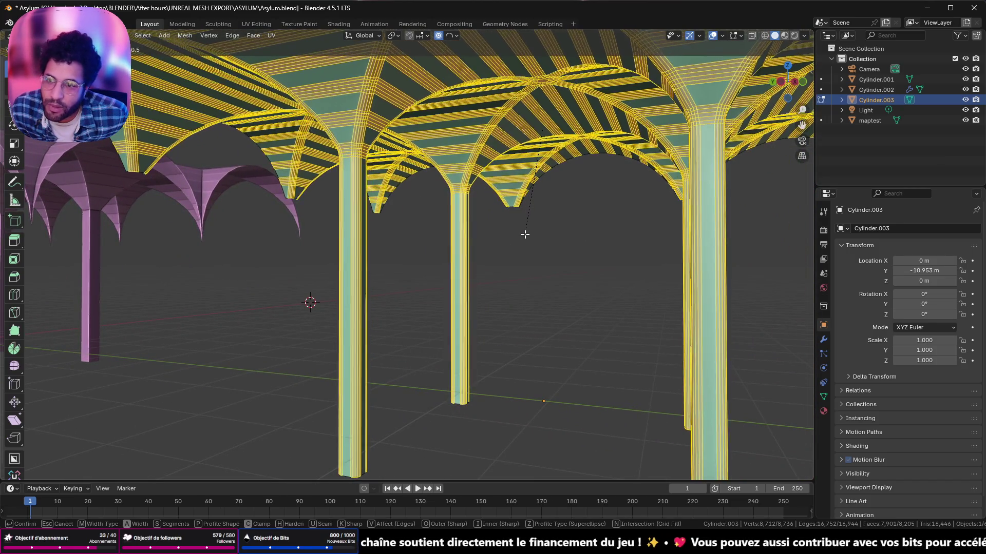
scroll(526, 236, up, 2)
scroll(526, 239, up, 2)
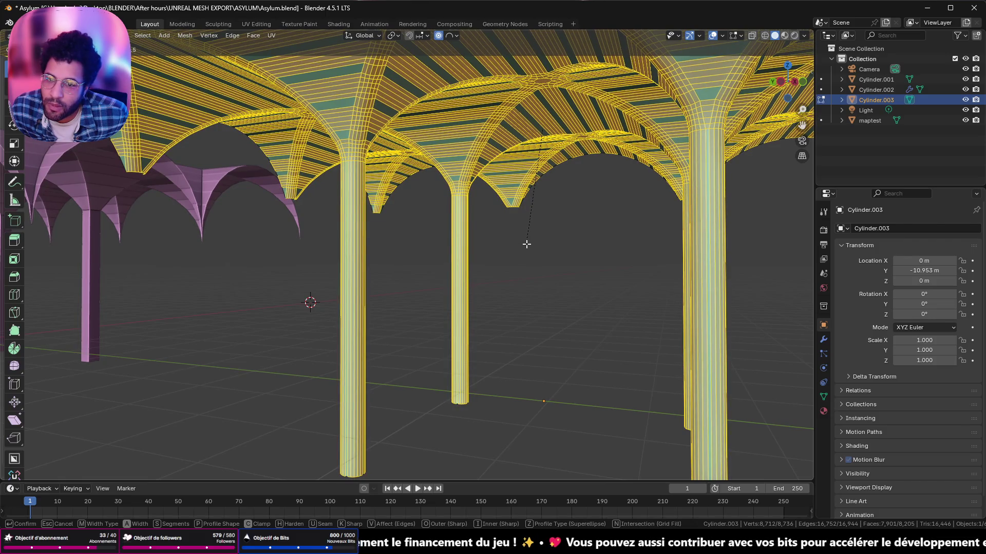
click(525, 245)
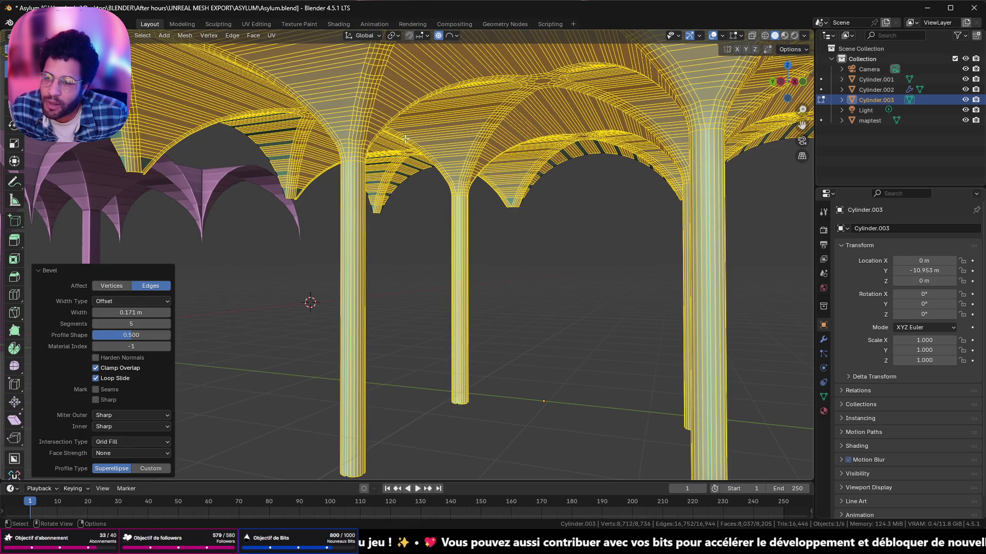
middle_drag(405, 140, 344, 204)
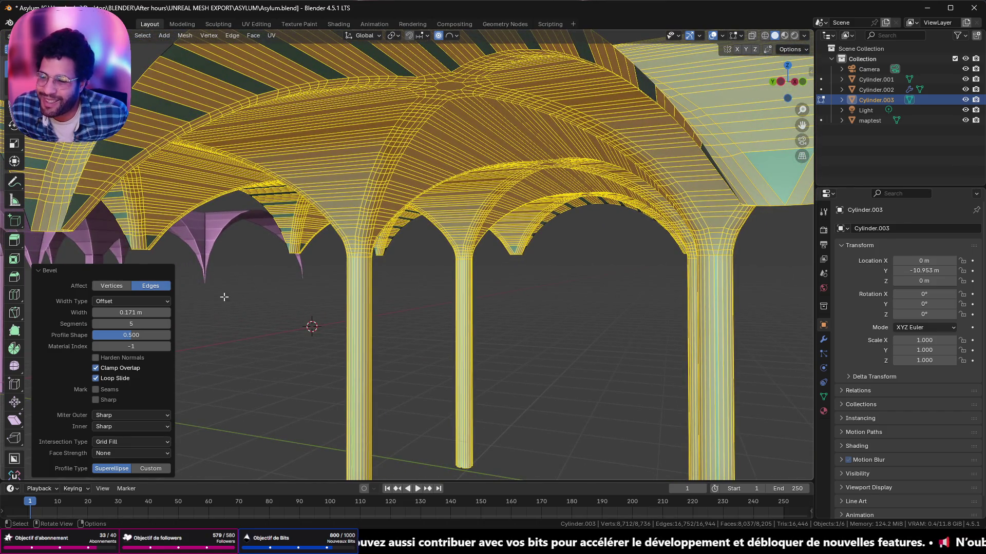
click(96, 324)
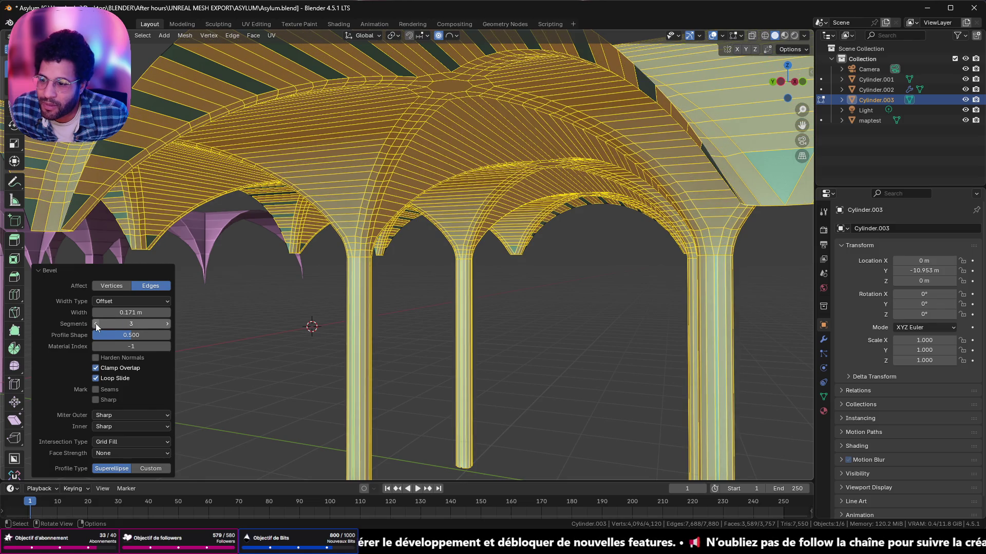
key(Tab)
middle_drag(379, 220, 387, 206)
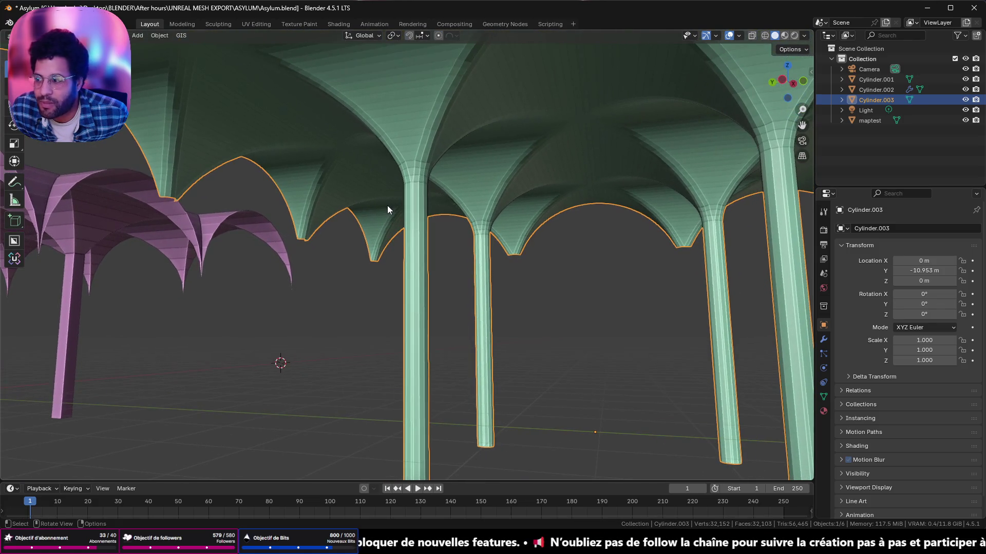
- Apply Shade Auto Smooth at 30° to the re-beveled vault and reopen it for mesh editing
right_click(403, 126)
click(396, 128)
mouse_move(397, 128)
middle_down()
mouse_move(384, 73)
mouse_move(468, 170)
middle_up()
click(789, 83)
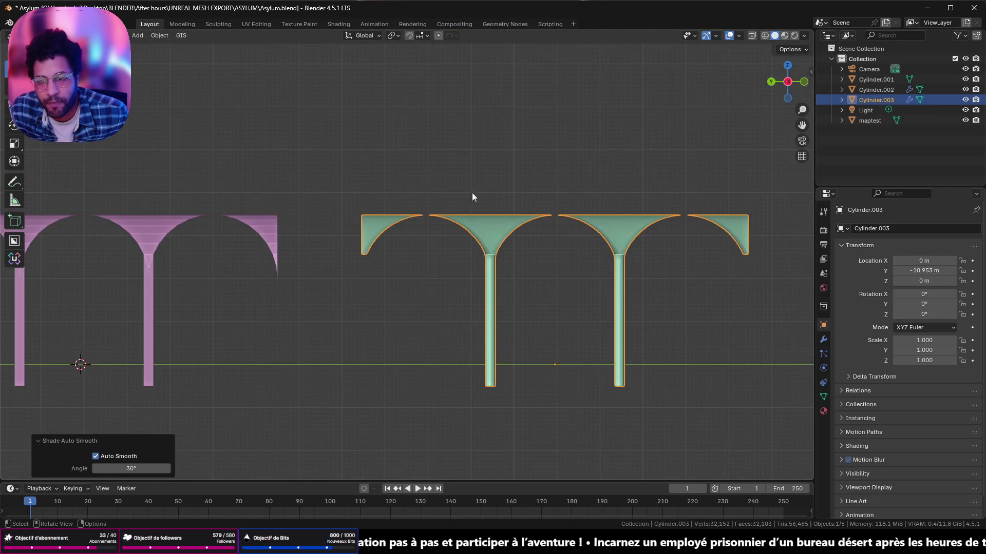
key(Tab)
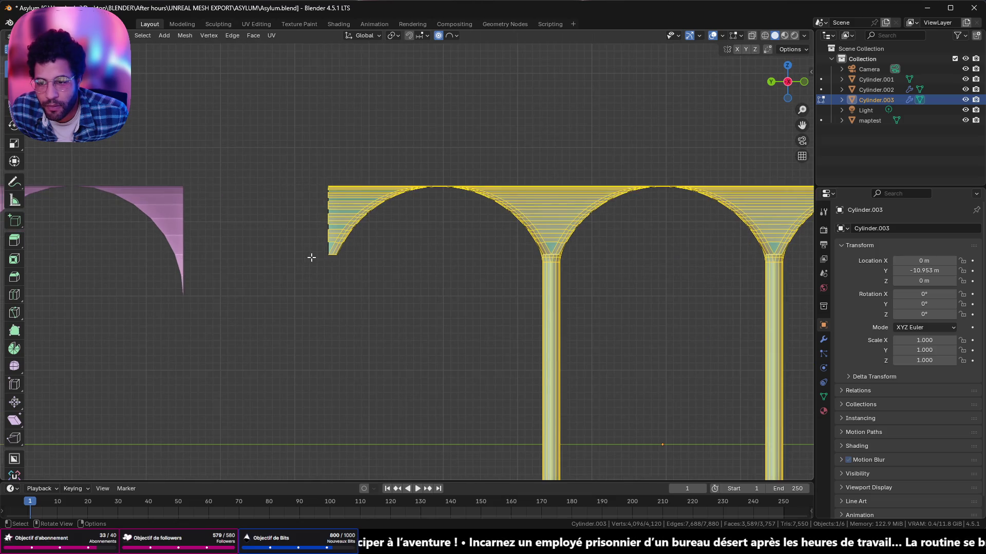
- Reselect the whole arch mesh after clearing the selection
drag(312, 258, 413, 296)
mouse_move(504, 293)
shift+middle_down()
mouse_move(322, 260)
mouse_move(196, 259)
shift+middle_up()
key(ctrl+i)
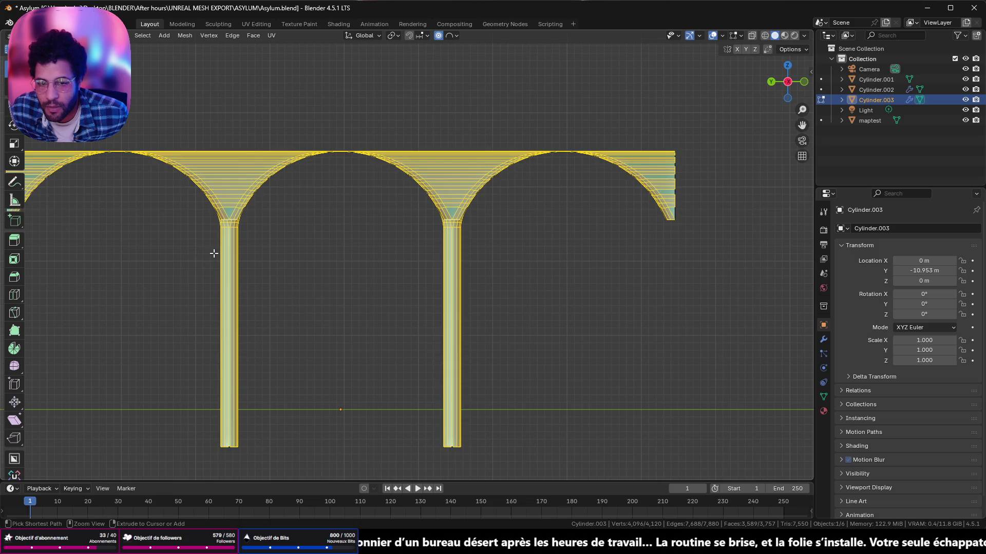
key(Tab)
key(Tab)
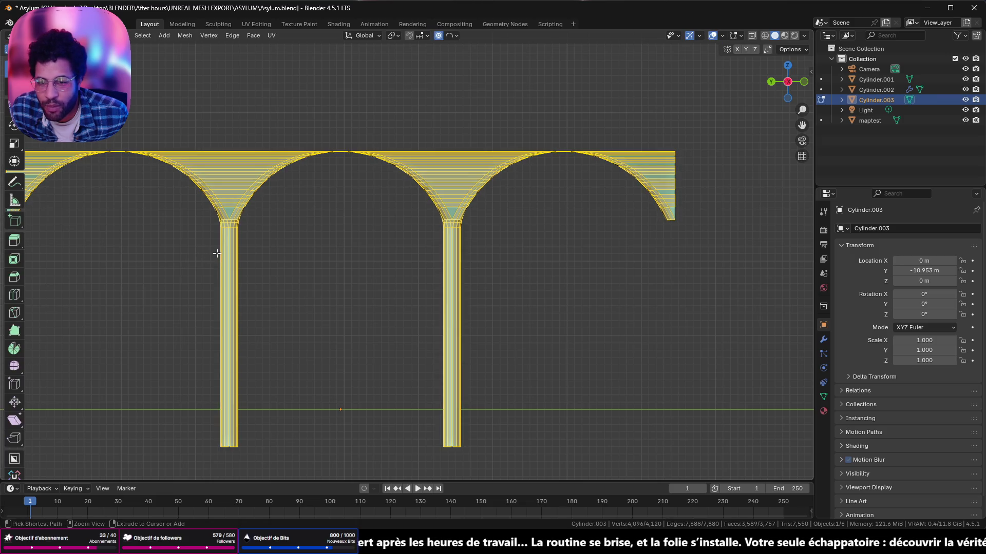
- Merge overlapping vertices by distance, dropping the mesh to 397 vertices, and enable X-ray view
key(m)
click(217, 253)
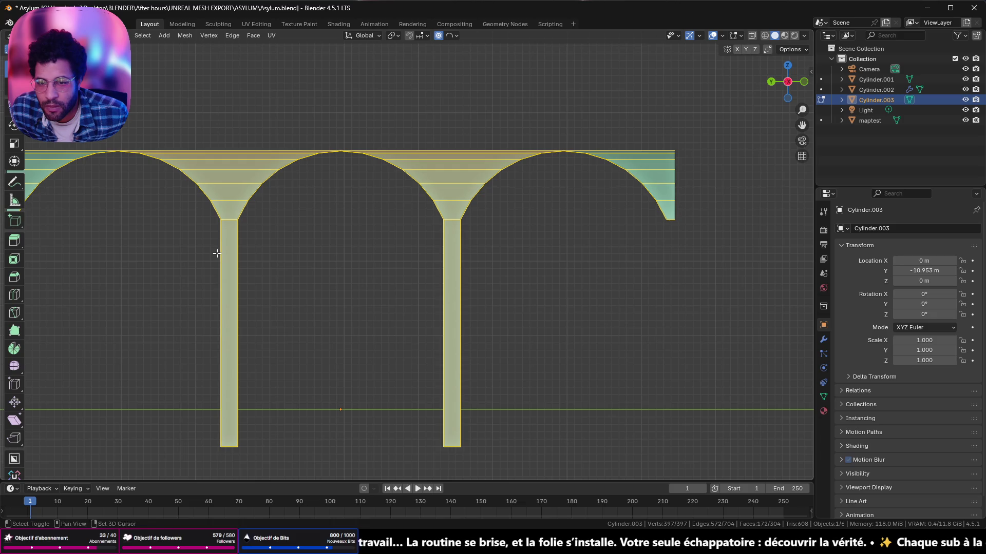
mouse_move(216, 252)
shift+middle_down()
mouse_move(447, 218)
mouse_move(578, 224)
shift+middle_up()
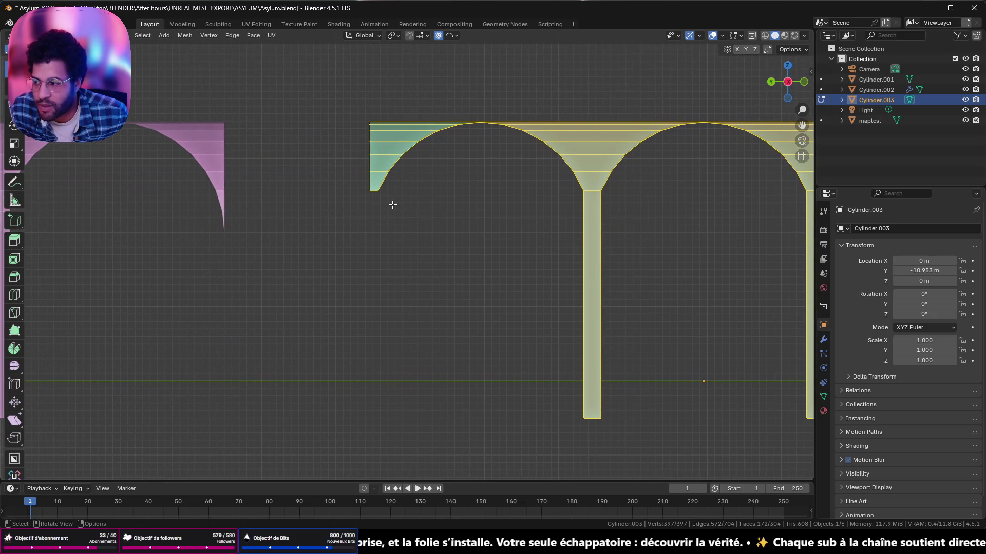
click(764, 36)
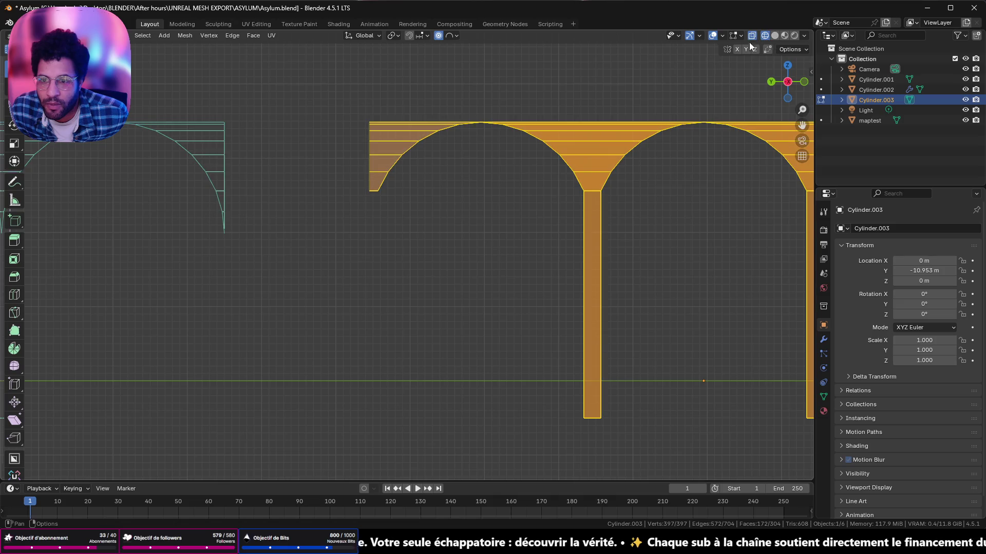
- In front view, box-select the bottom edges of all the arch feet
click(469, 285)
shift+middle_drag(469, 286, 162, 233)
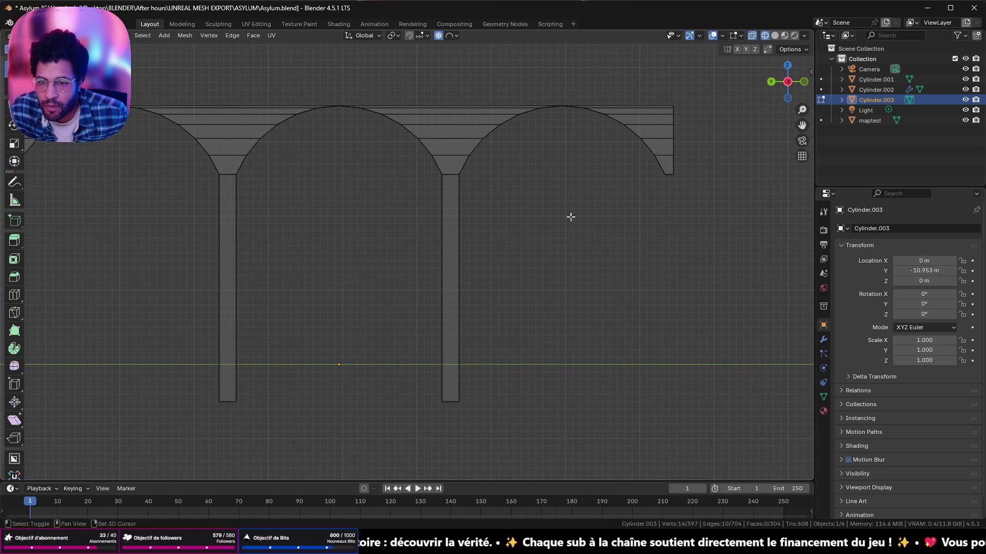
shift+drag(650, 169, 742, 188)
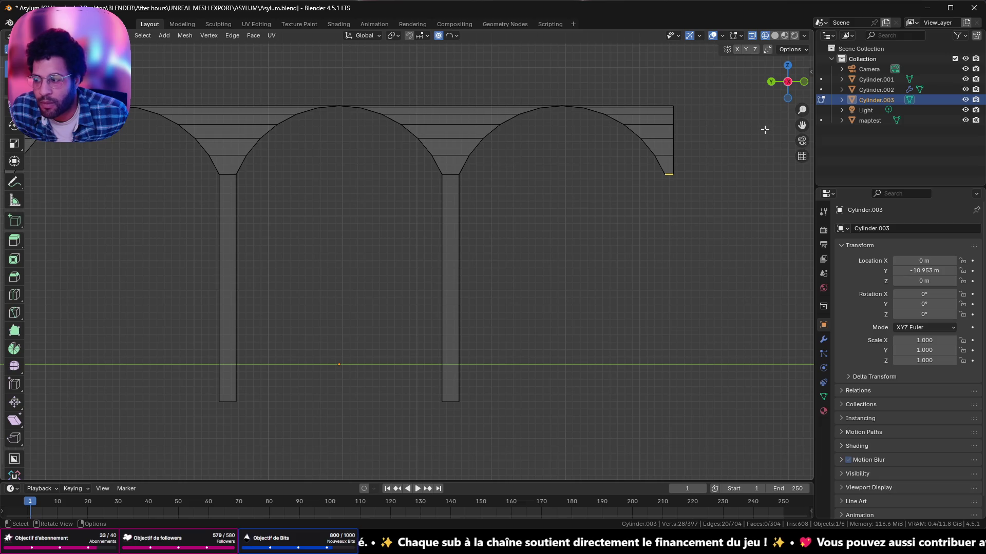
click(772, 83)
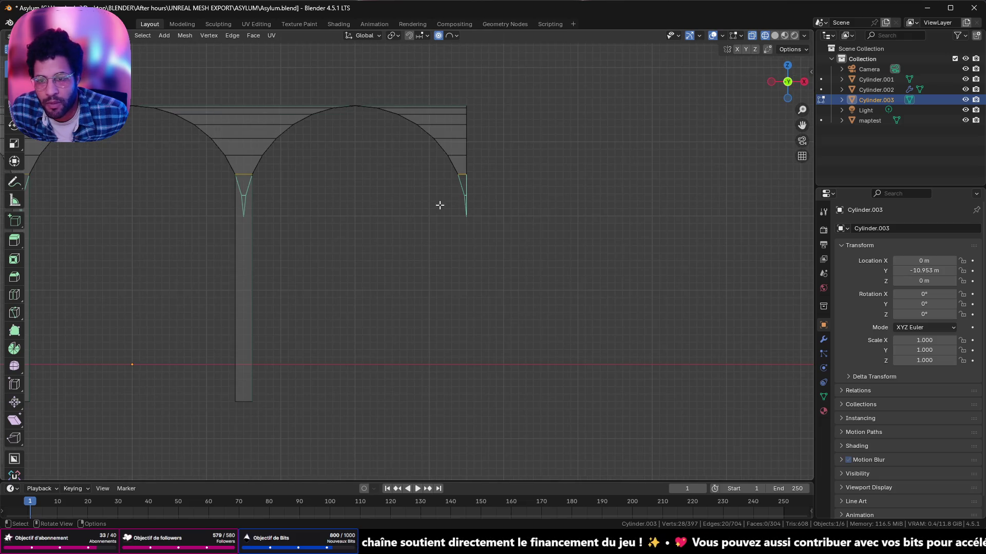
key(b)
drag(431, 167, 542, 271)
shift+middle_drag(452, 286, 431, 265)
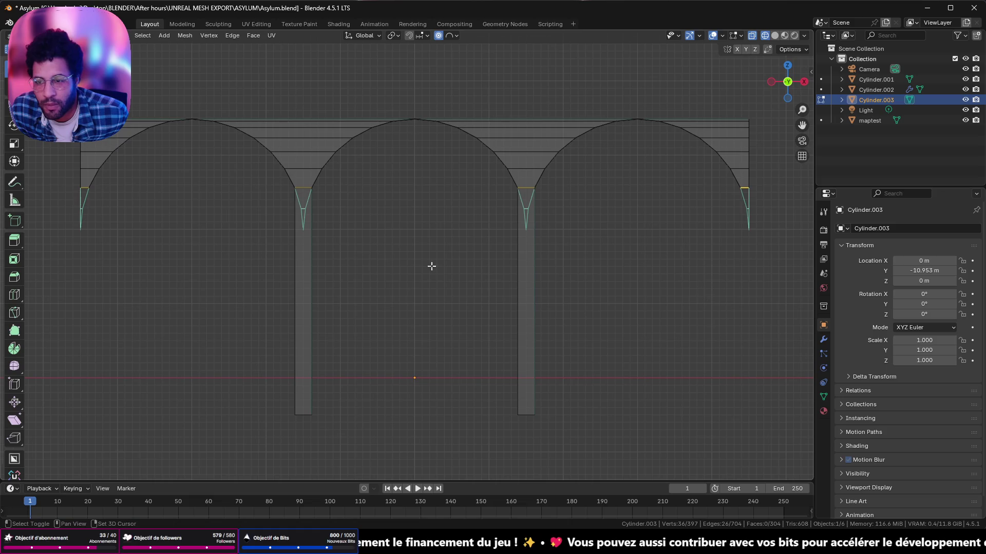
shift+drag(67, 182, 186, 274)
scroll(445, 285, down, 3)
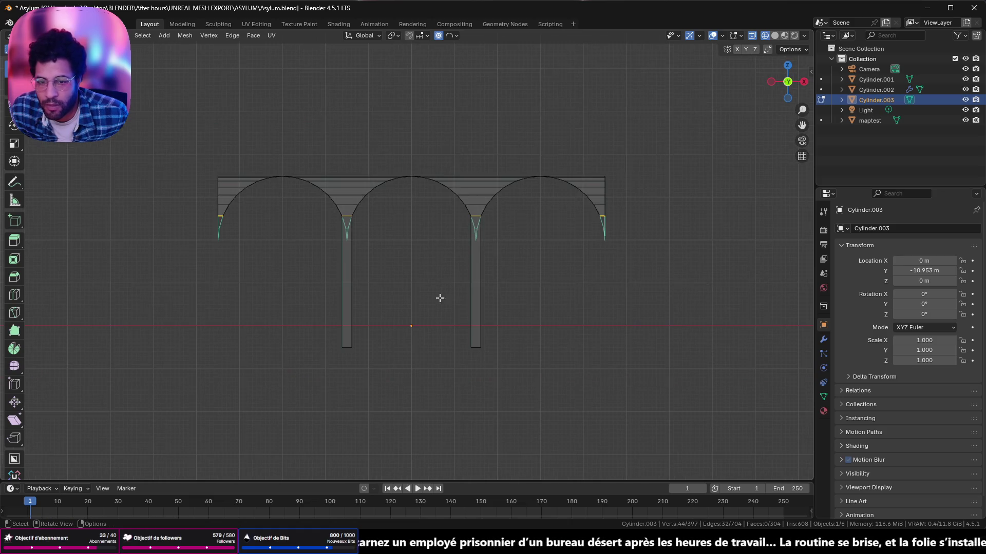
- Extrude the arch feet straight down along Z about 3 m to form pillars, reaching 441 vertices
key(e)
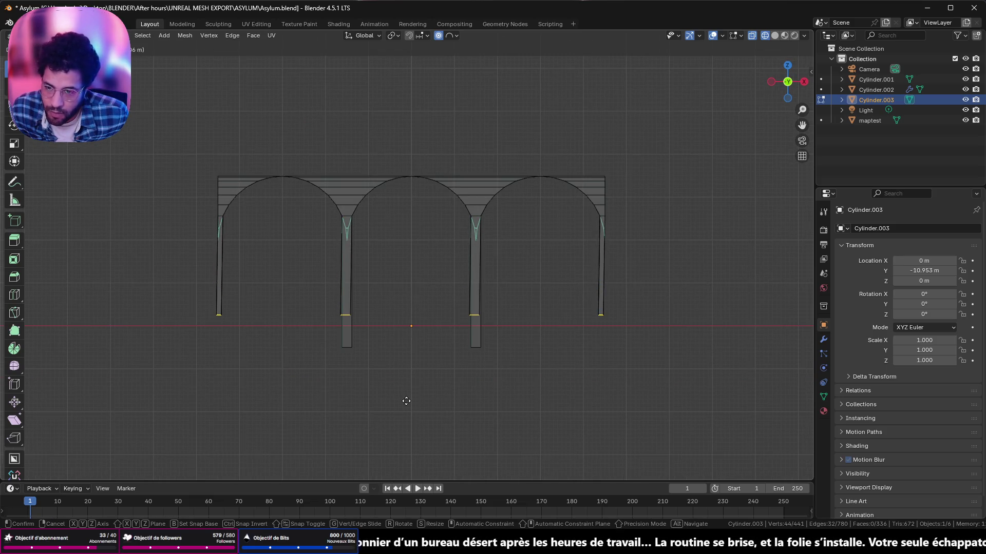
key(z)
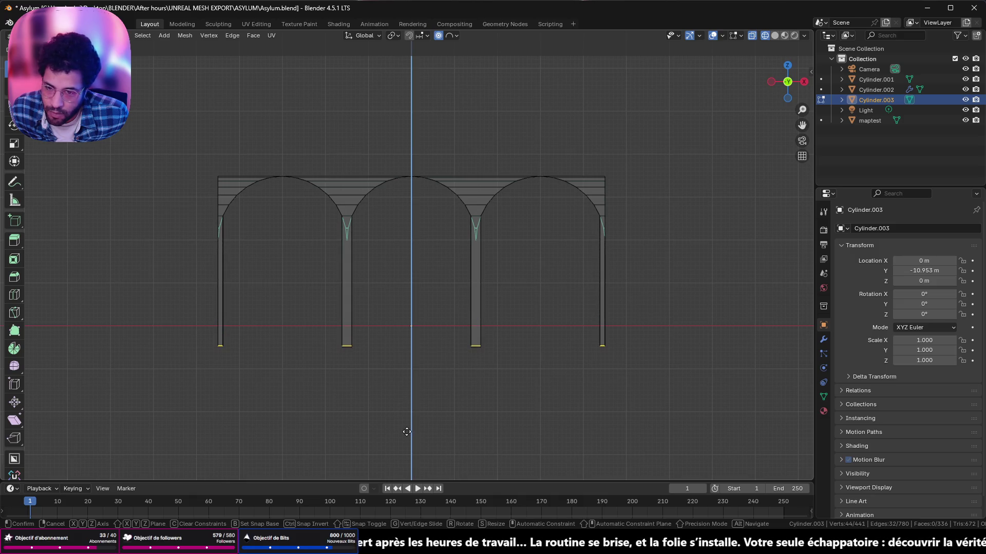
click(406, 432)
mouse_move(401, 385)
middle_down()
mouse_move(475, 320)
mouse_move(498, 327)
middle_up()
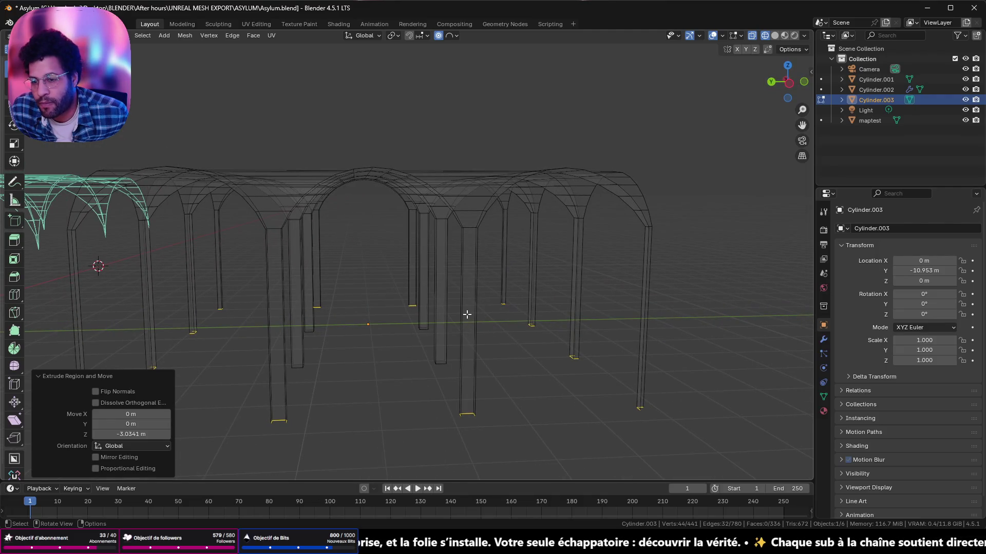
- Select the entire mesh and merge overlapping vertices by distance
key(a)
key(alt+a)
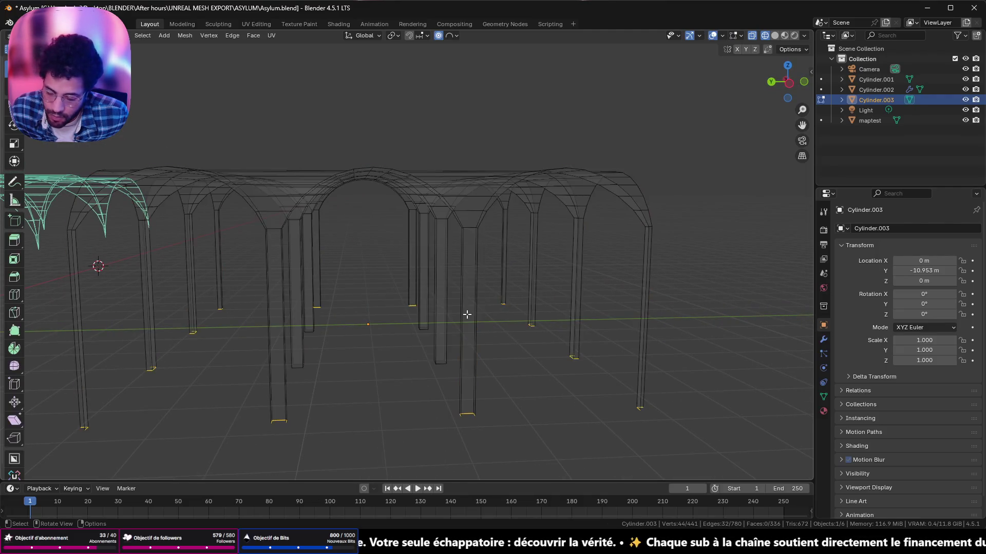
key(a)
key(m)
click(468, 316)
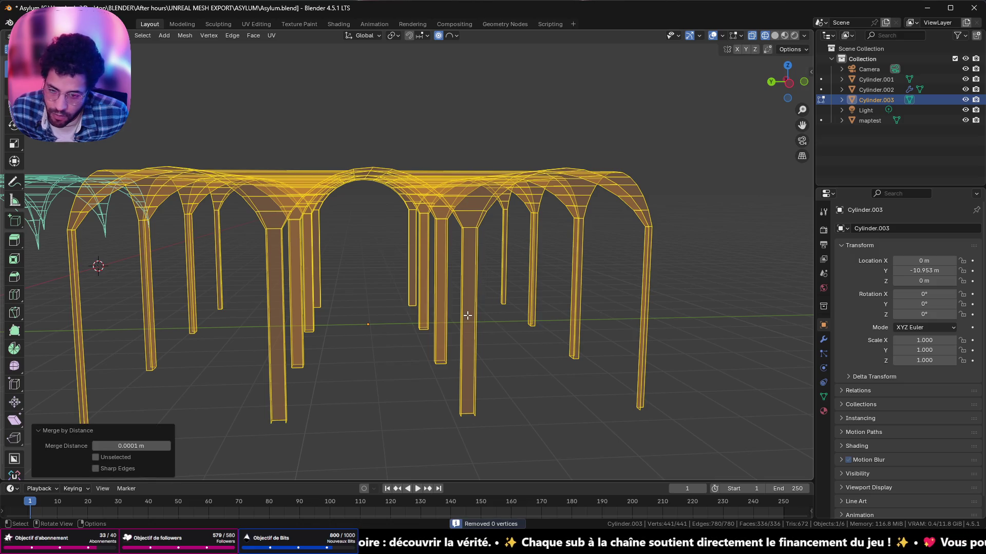
- Bevel every edge at about 0.094 m with three segments, totalling 4,536 vertices
key(ctrl+b)
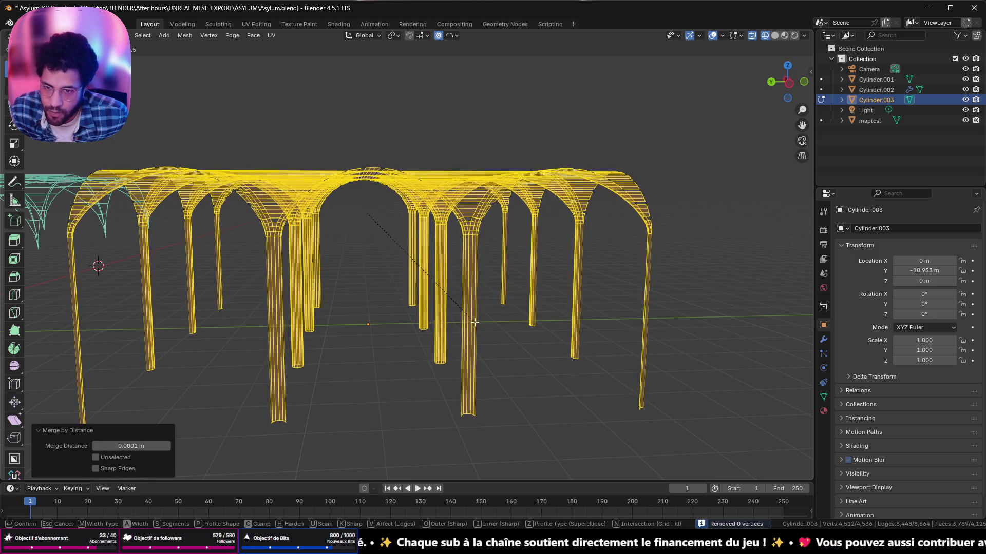
text(0.5)
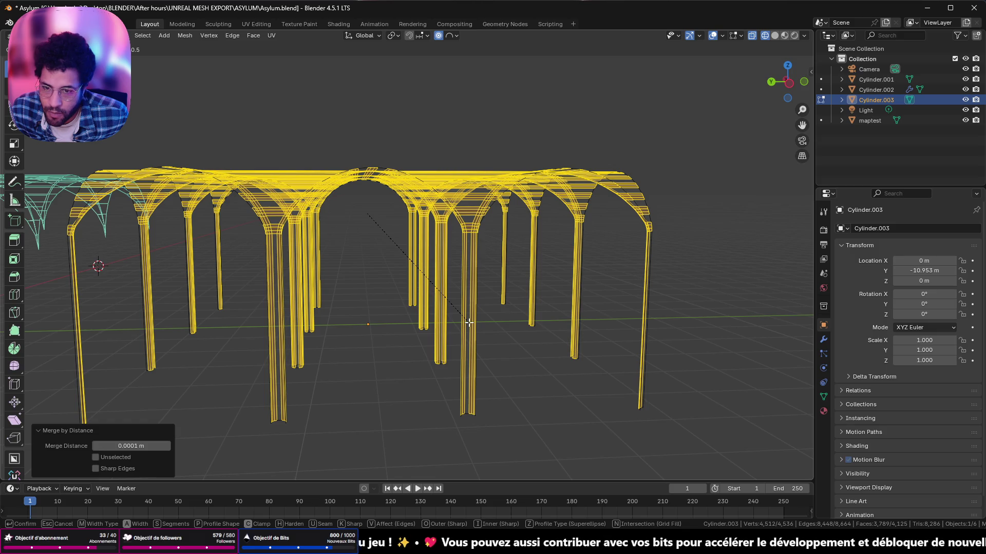
key(Return)
scroll(308, 277, up, 3)
scroll(408, 243, up, 2)
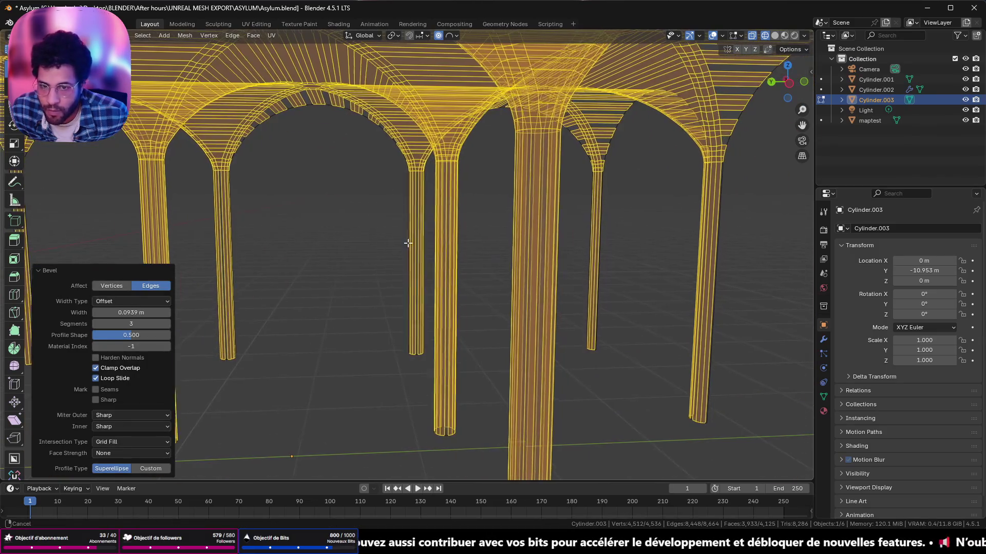
scroll(407, 244, up, 2)
- Return to object mode with Solid shading and inspect the faceted columns and ceiling from below
key(Tab)
shift+middle_drag(407, 244, 790, 27)
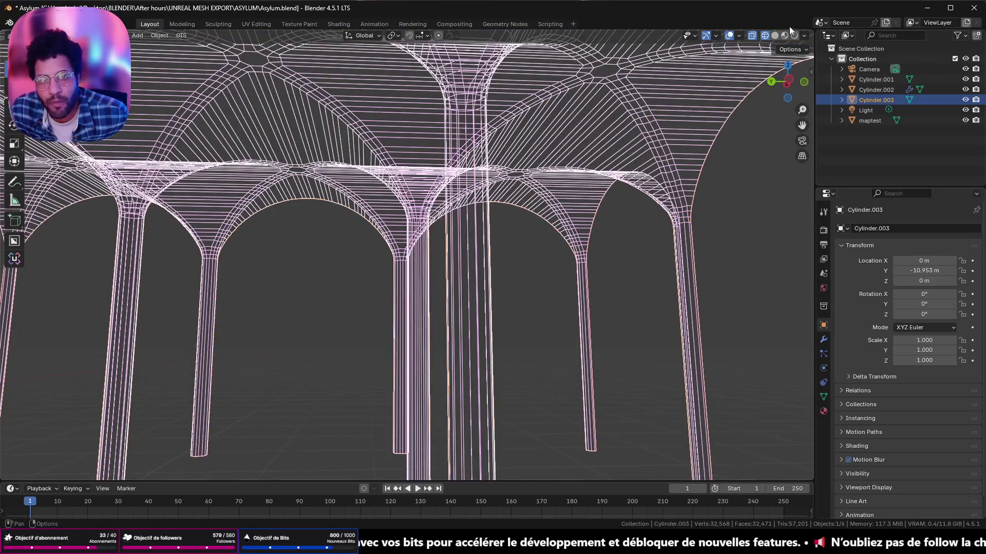
click(775, 35)
mouse_move(438, 158)
middle_down()
mouse_move(486, 131)
mouse_move(491, 154)
middle_up()
middle_drag(404, 216, 476, 199)
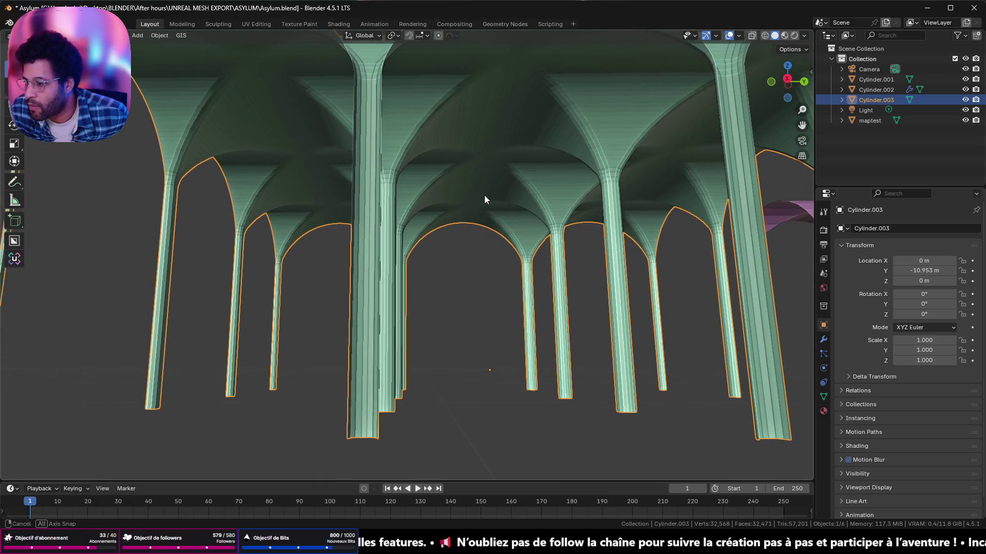
middle_drag(476, 198, 486, 201)
key(Tab)
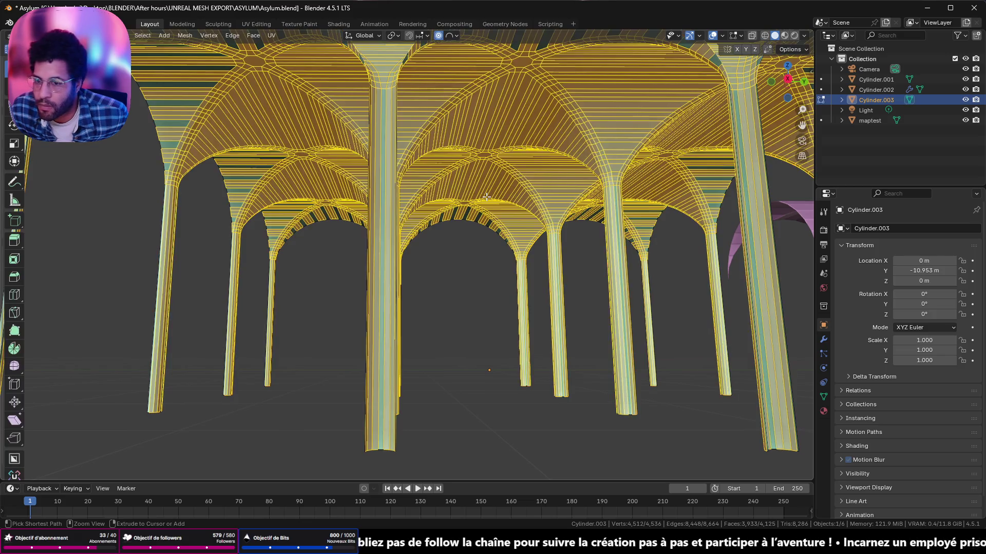
key(Tab)
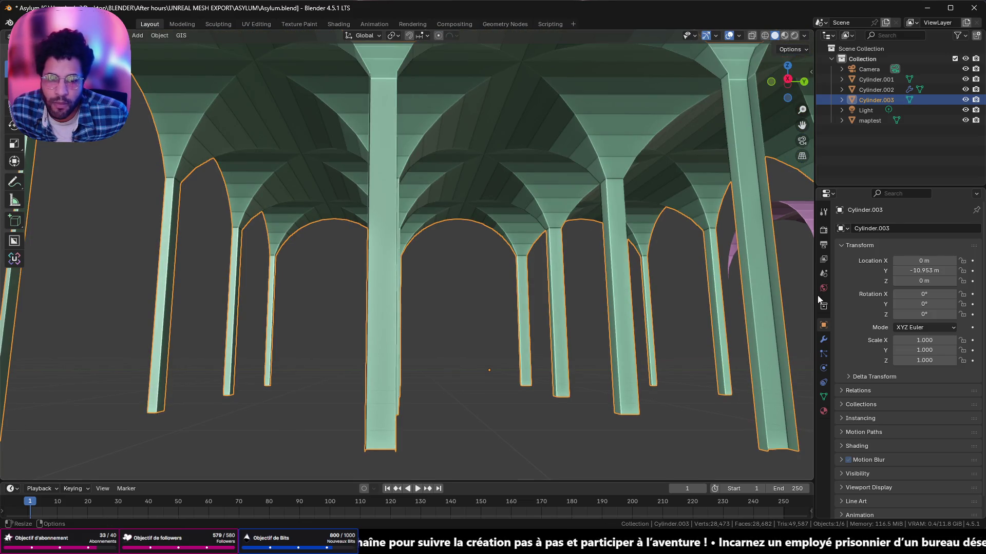
click(827, 339)
- Add a Bevel modifier from the Generate group to the vault object
click(862, 232)
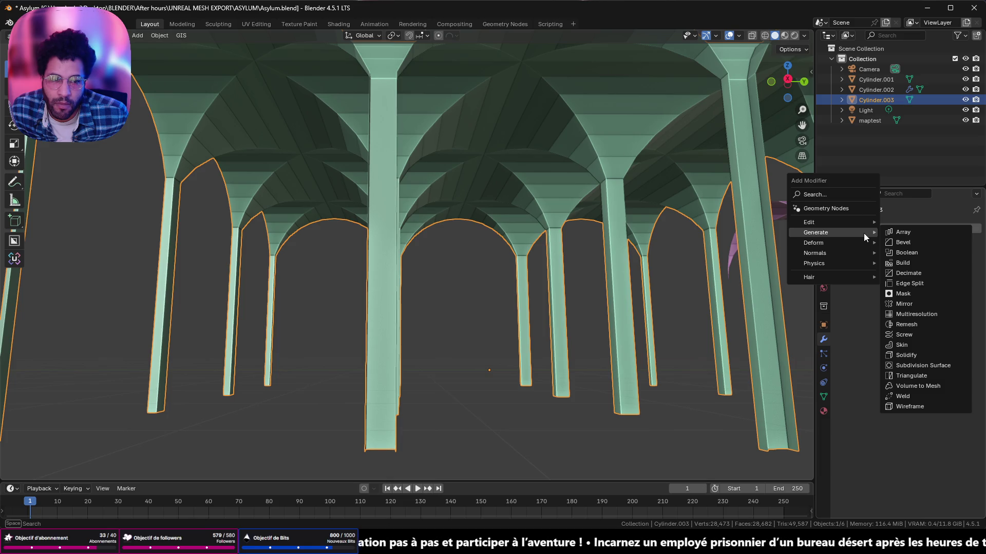
click(891, 242)
middle_drag(775, 231, 482, 209)
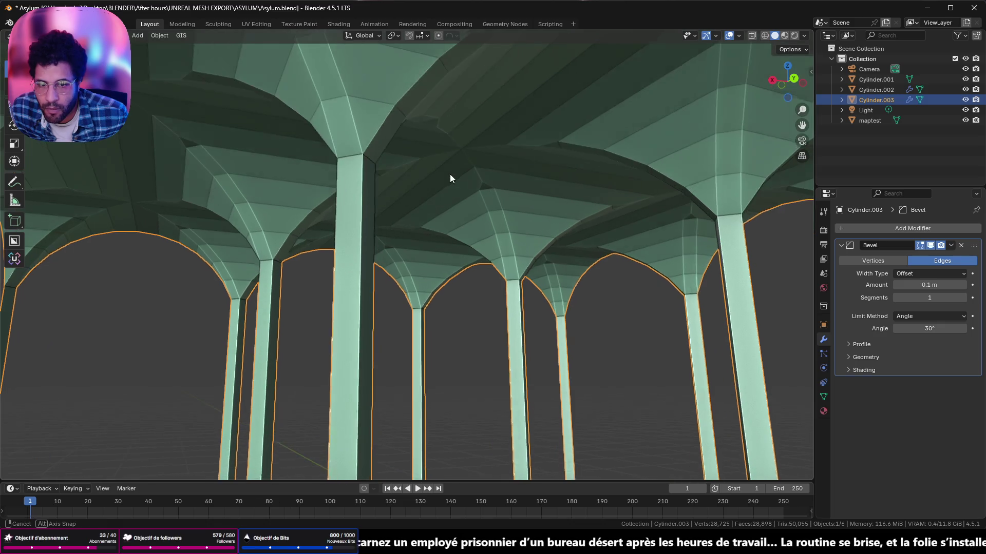
mouse_move(482, 209)
middle_down()
mouse_move(456, 183)
mouse_move(460, 170)
middle_up()
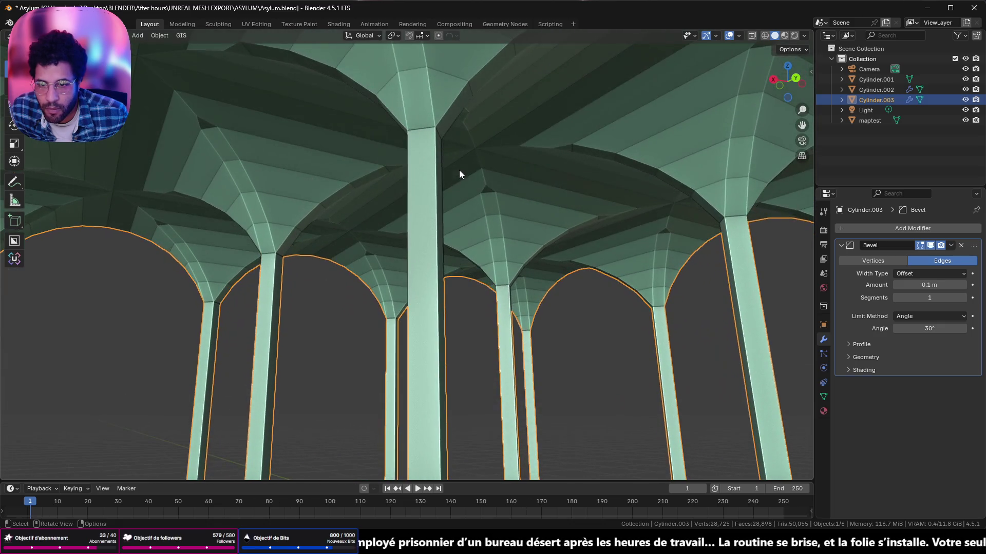
- Set the Bevel modifier amount to 0.14 m with three segments
click(962, 286)
double_click(963, 287)
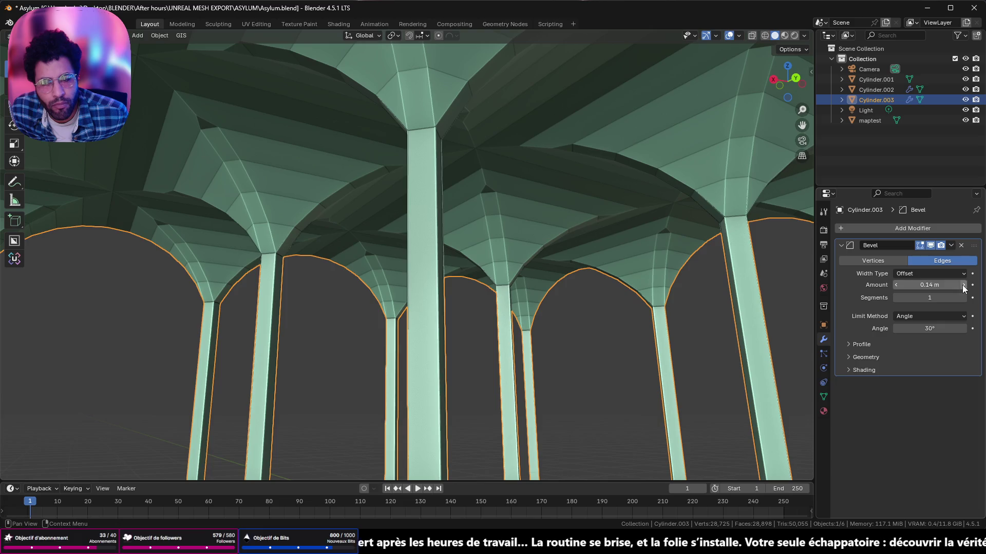
mouse_move(929, 297)
mouse_down()
mouse_move(955, 298)
mouse_move(943, 298)
mouse_up()
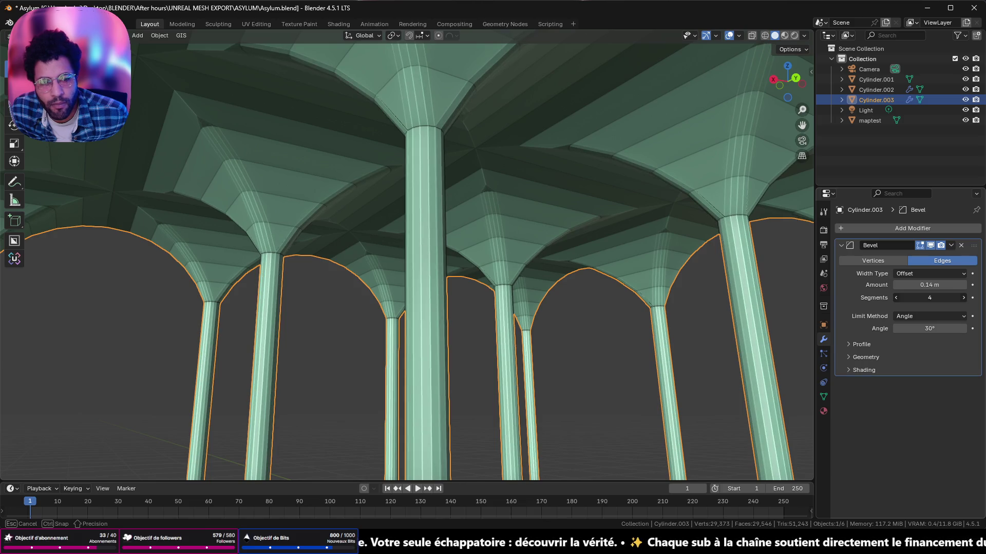
drag(944, 297, 936, 297)
right_click(430, 106)
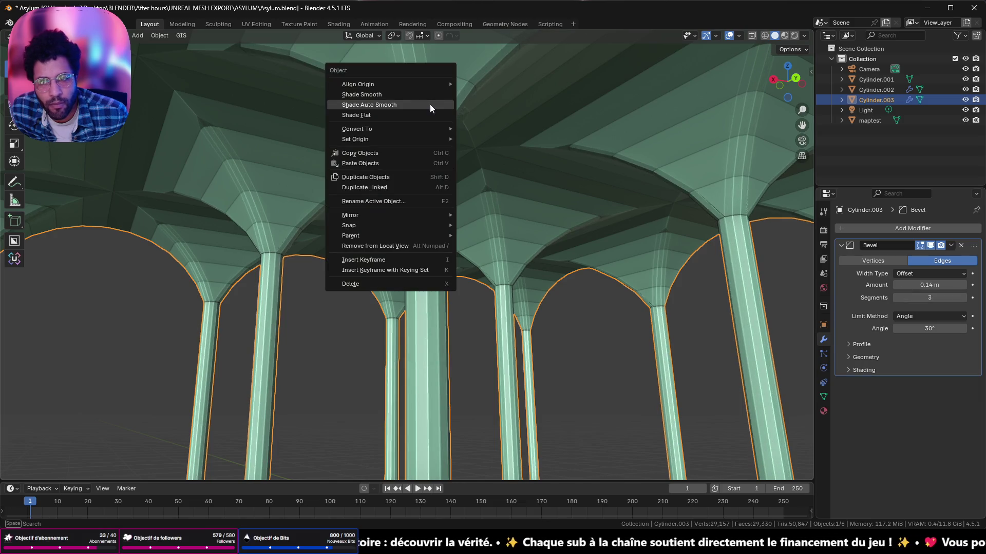
- Apply Shade Auto Smooth, test a narrower bevel then restore 0.14 m, and enter Edit Mode
click(429, 105)
middle_drag(430, 108, 460, 120)
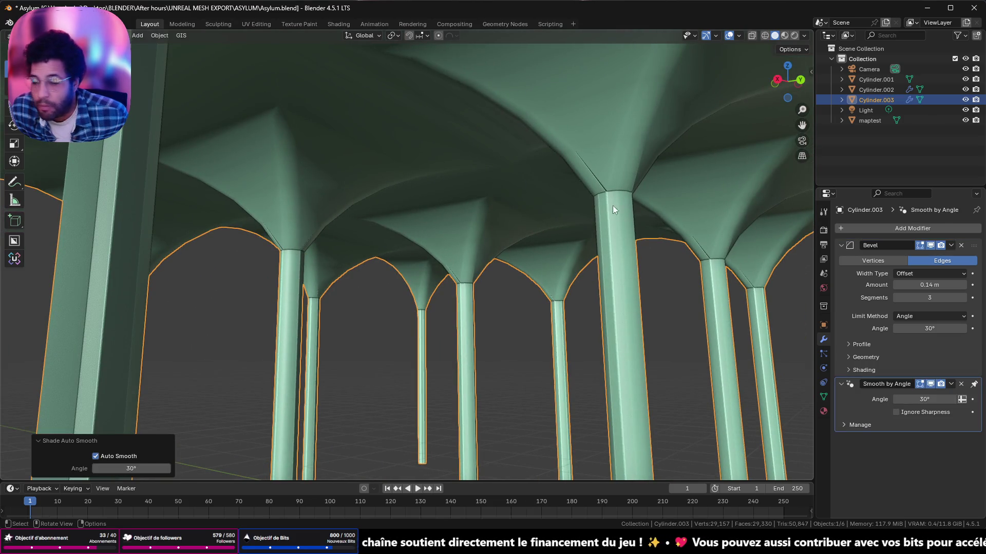
drag(937, 285, 778, 283)
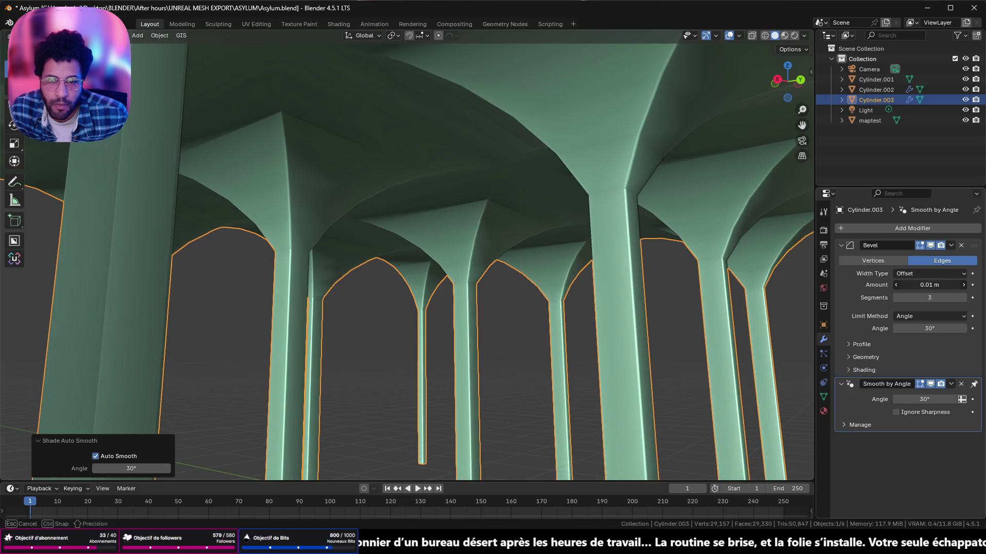
key(ctrl+z)
key(Tab)
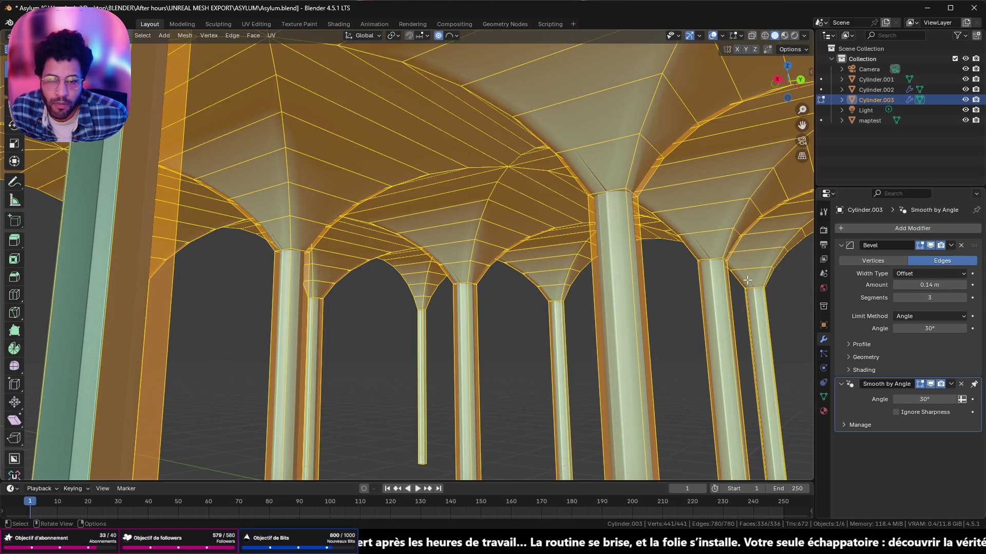
- In object mode, lower the bevel's limit angle to 0° and expand its Geometry settings
key(Tab)
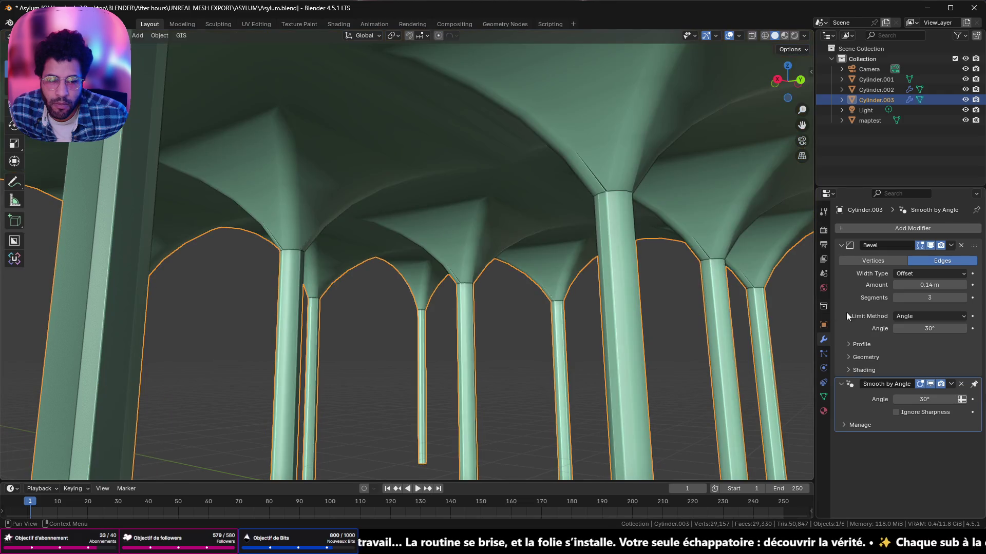
mouse_move(930, 328)
mouse_down()
mouse_move(955, 328)
mouse_move(901, 328)
mouse_up()
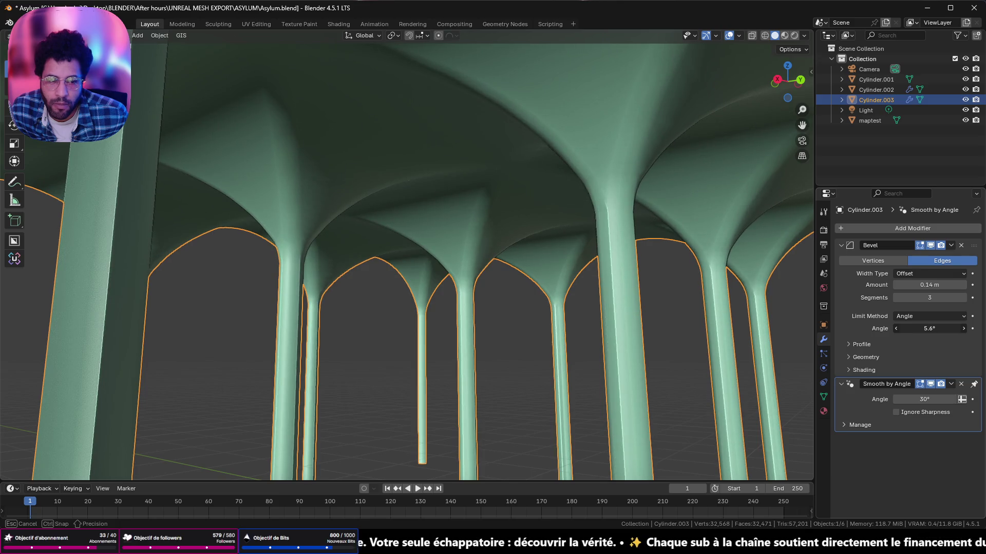
mouse_move(517, 238)
middle_down()
mouse_move(575, 128)
mouse_move(598, 189)
middle_up()
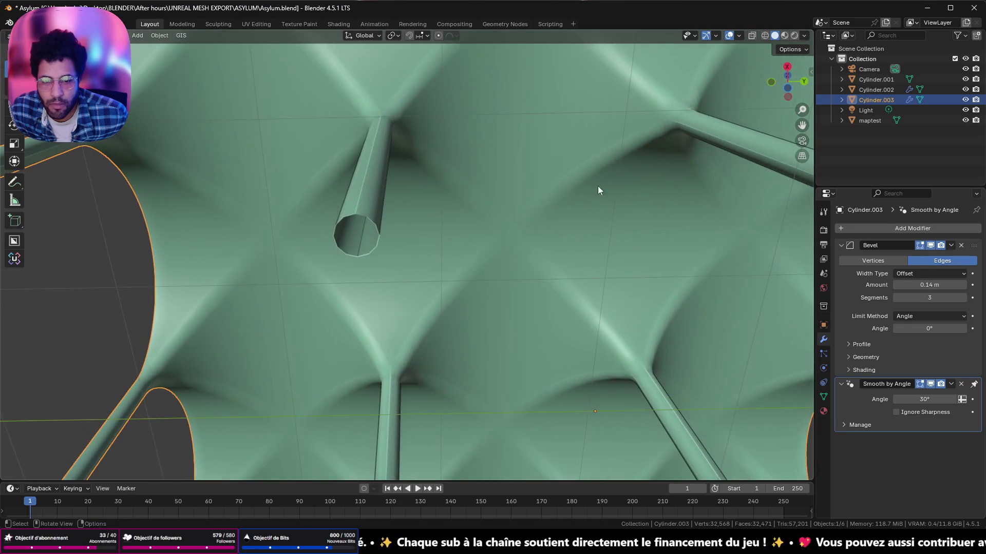
scroll(564, 153, down, 10)
mouse_move(564, 153)
middle_down()
mouse_move(553, 245)
mouse_move(562, 249)
mouse_move(528, 275)
mouse_move(282, 273)
middle_up()
scroll(545, 247, up, 5)
scroll(545, 250, down, 3)
scroll(511, 279, up, 5)
scroll(511, 279, down, 3)
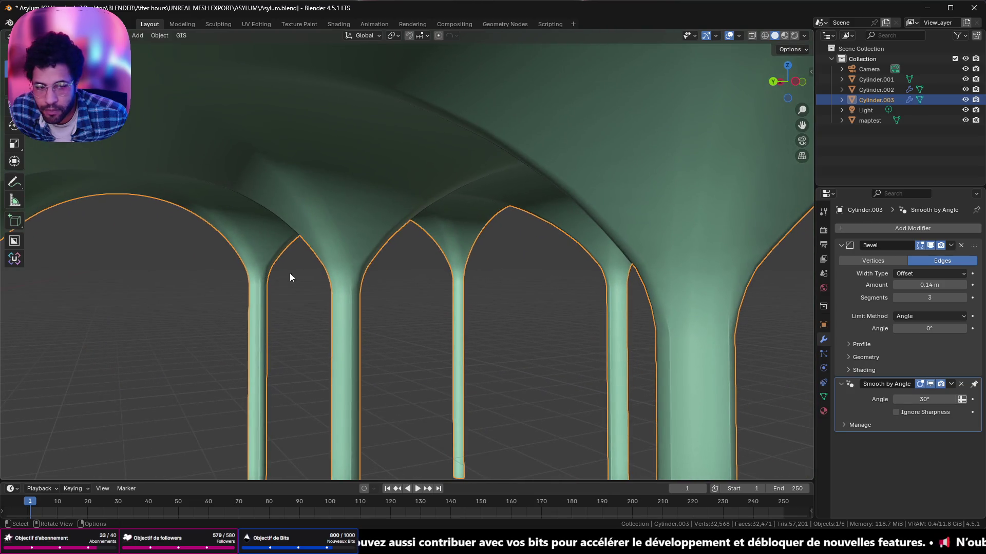
click(849, 358)
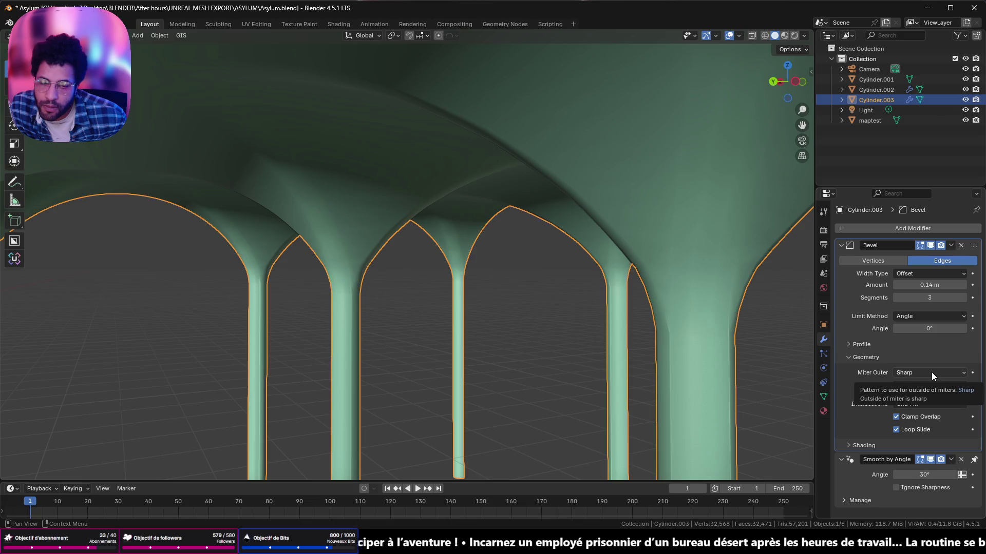
- Set the pillars' Bevel outer miter to Patch, inner miter back to Sharp after trying Arc, and Amount 0.1 m
click(932, 373)
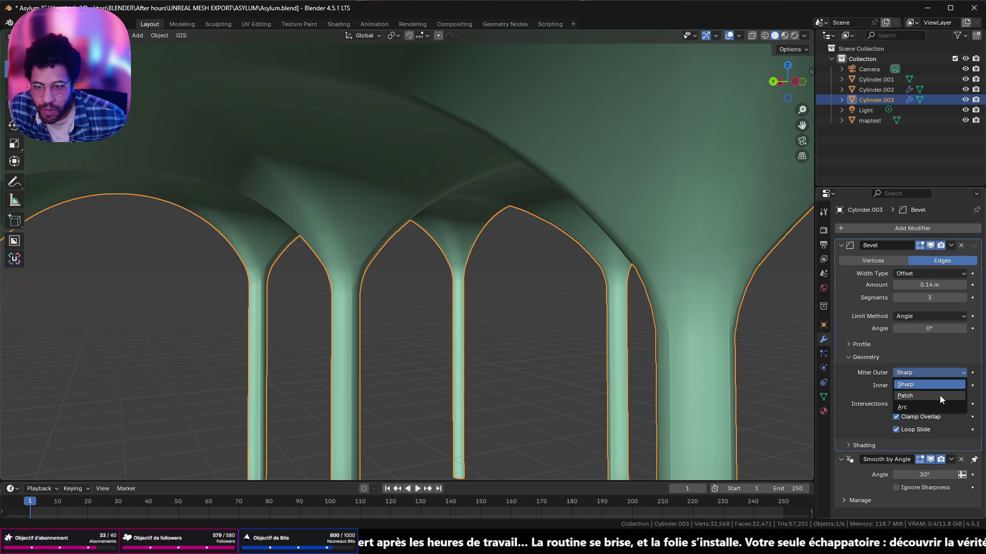
click(939, 395)
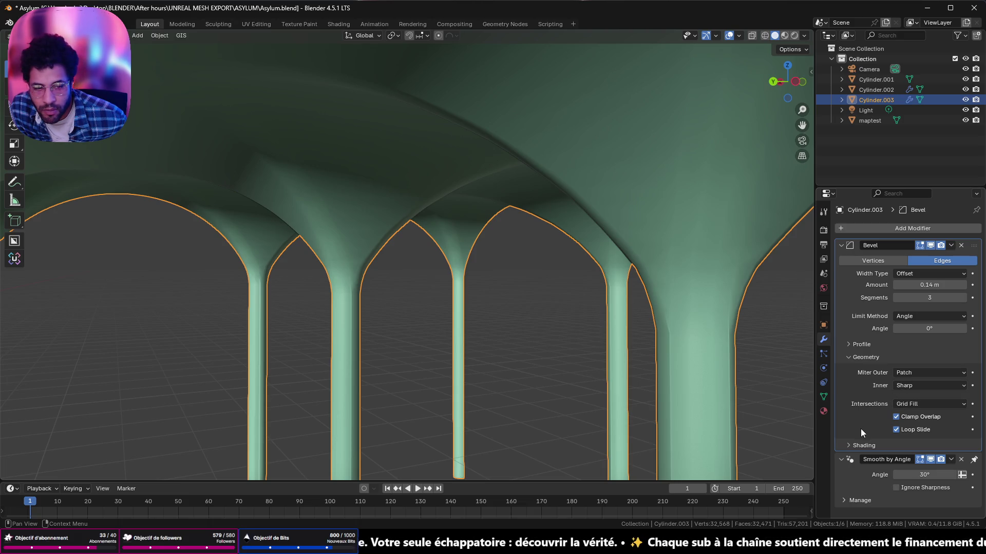
click(927, 383)
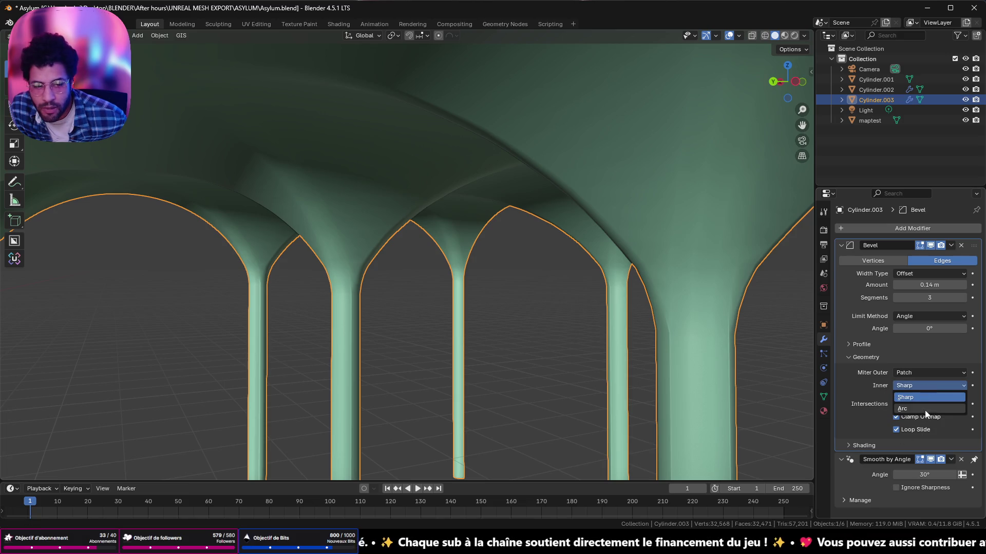
click(904, 410)
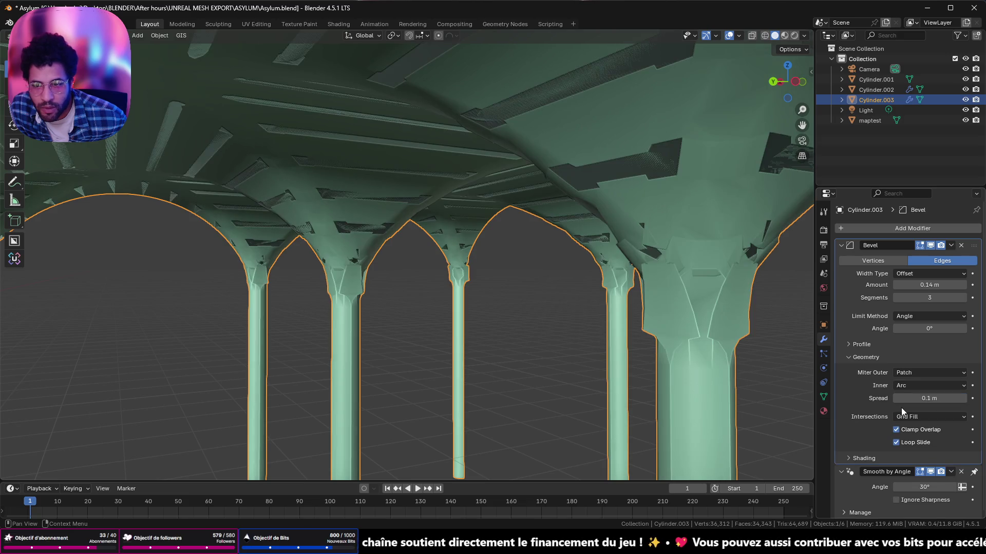
middle_drag(722, 341, 773, 326)
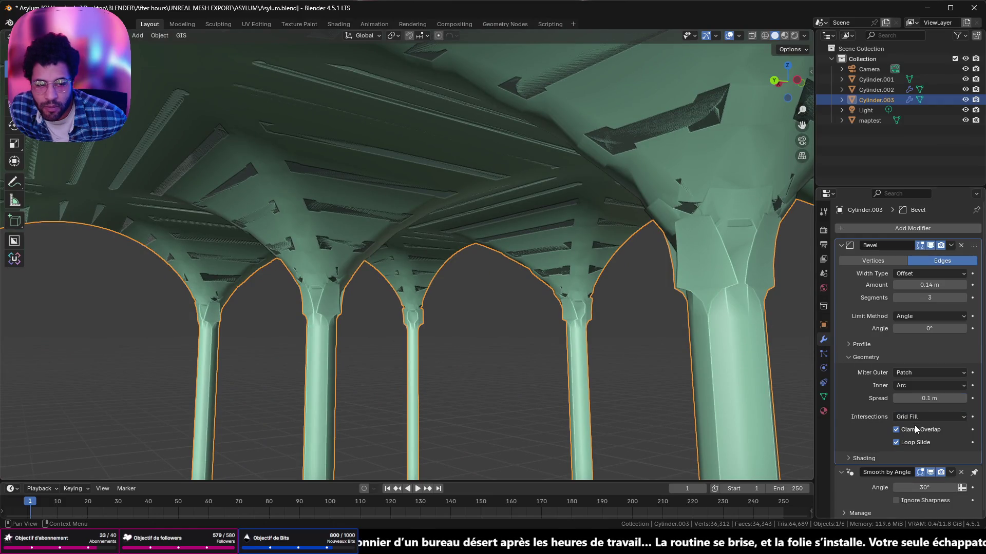
click(910, 386)
click(906, 398)
mouse_move(535, 360)
middle_down()
mouse_move(429, 282)
mouse_move(446, 324)
mouse_move(402, 304)
mouse_move(400, 335)
mouse_move(465, 269)
middle_up()
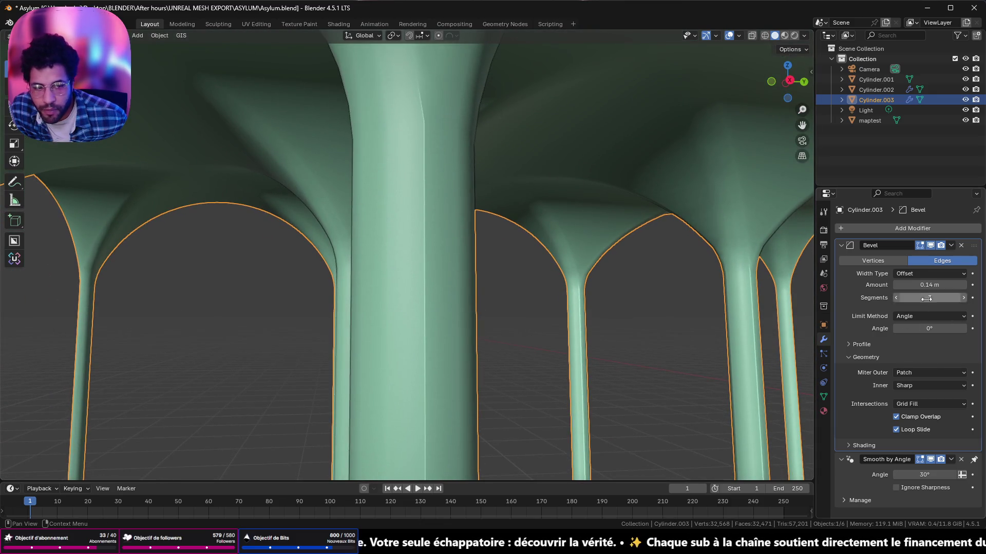
mouse_move(929, 286)
mouse_down()
mouse_move(894, 284)
mouse_move(920, 285)
mouse_up()
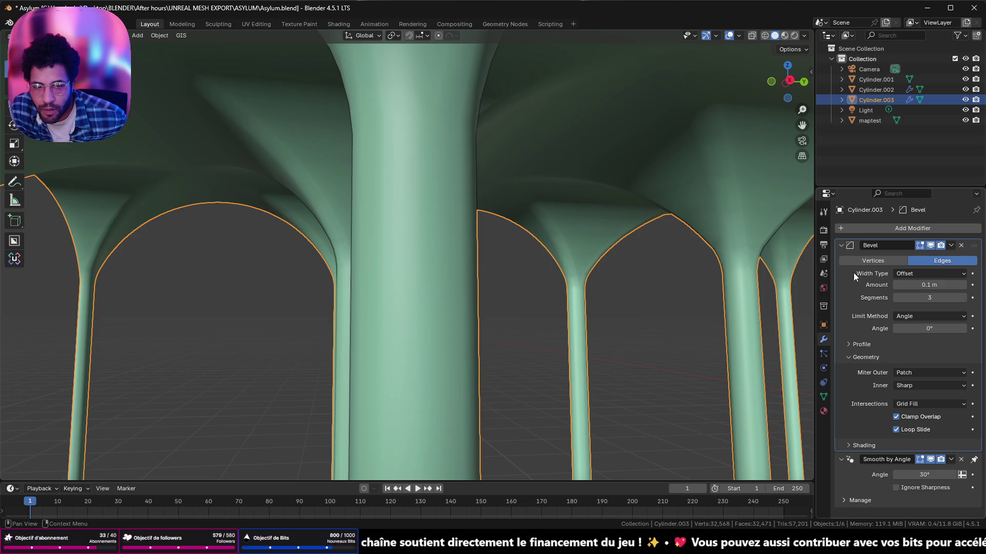
mouse_move(530, 249)
middle_down()
mouse_move(438, 240)
mouse_move(411, 268)
mouse_move(548, 268)
mouse_move(554, 305)
mouse_move(526, 315)
middle_up()
- Move the pink Cylinder.001 vault piece off to the left of the vaults
key(Tab)
scroll(525, 311, down, 3)
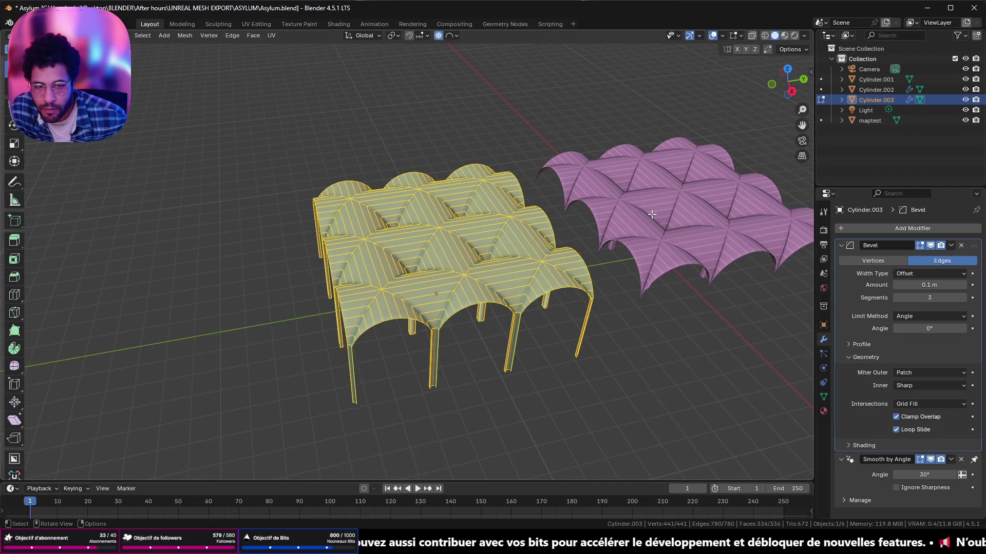
key(Tab)
click(652, 216)
key(g)
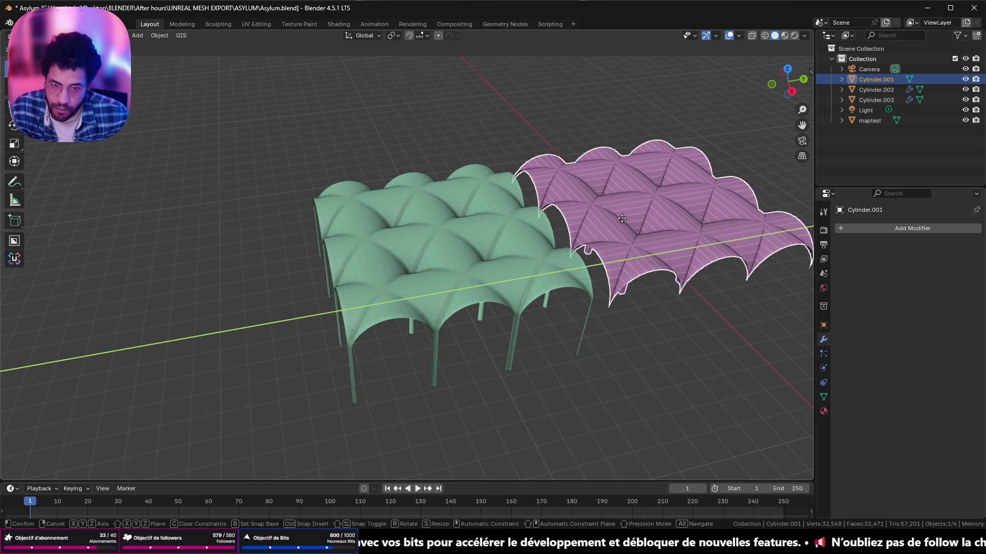
click(154, 269)
- Set the green Cylinder.003 arcade's Location Y to 0 inside the corridor and cancel the Basemap popup
click(450, 279)
click(824, 324)
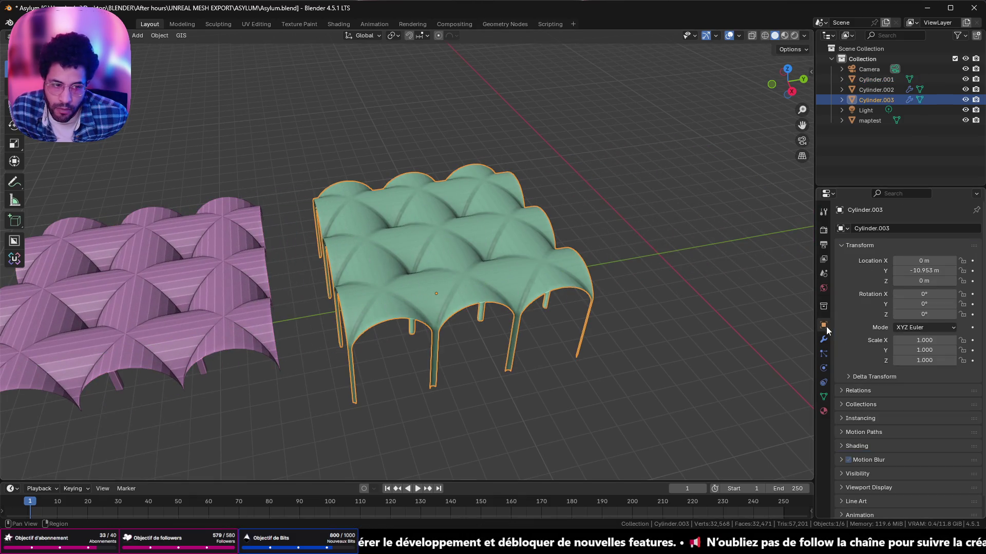
double_click(922, 270)
text(0)
key(Return)
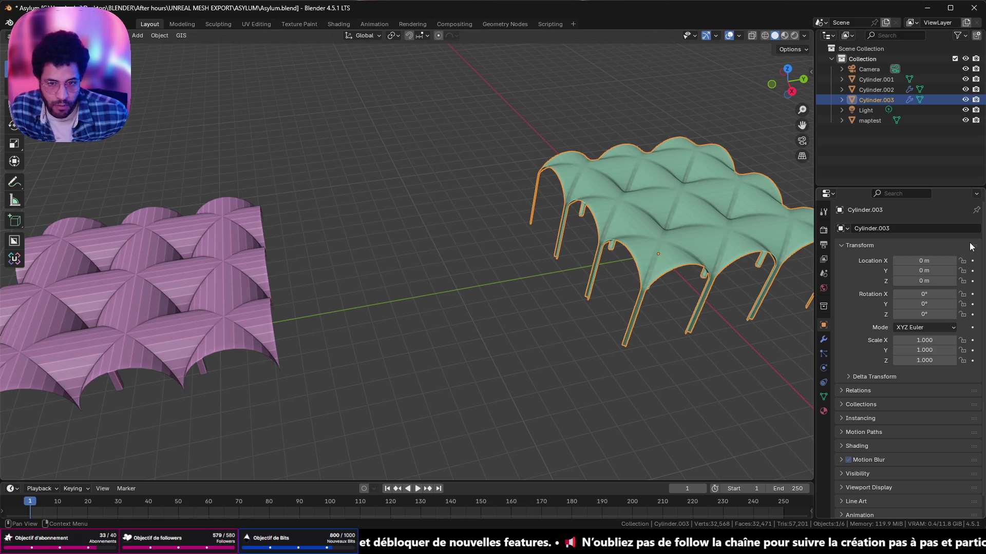
mouse_move(539, 247)
middle_down()
mouse_move(486, 233)
mouse_move(622, 180)
middle_up()
scroll(472, 242, up, 5)
scroll(514, 214, up, 4)
key(F2)
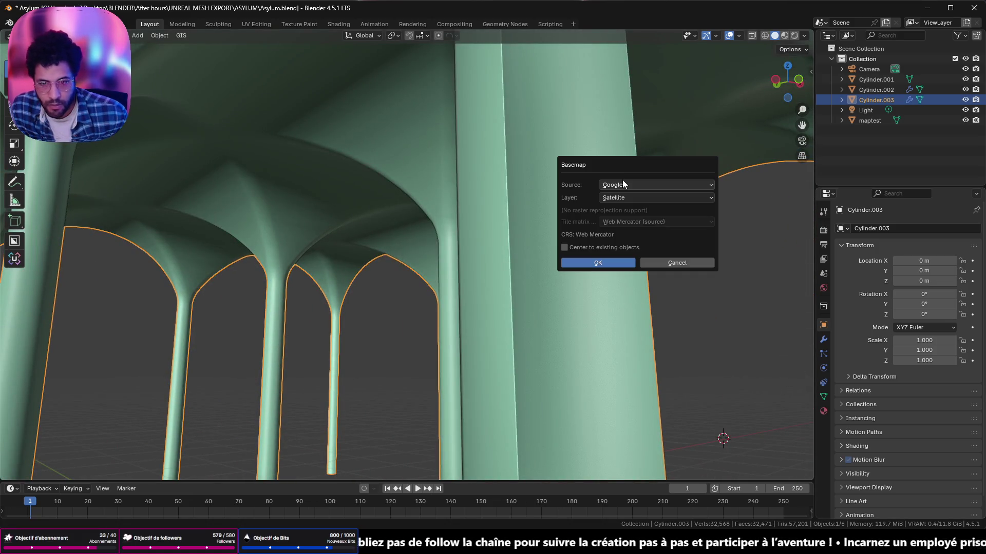
click(693, 262)
scroll(516, 242, down, 8)
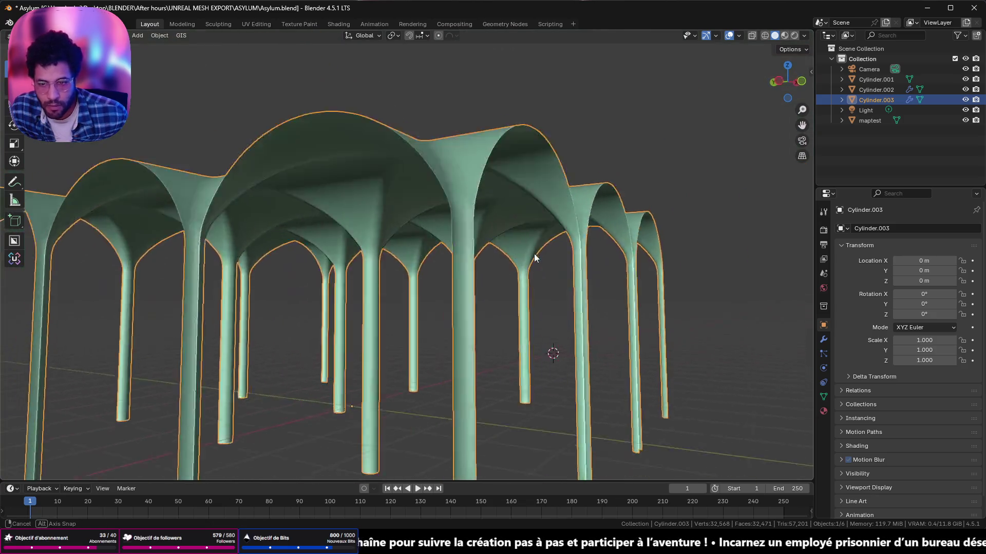
mouse_move(516, 242)
middle_down()
mouse_move(557, 254)
mouse_move(531, 200)
mouse_move(773, 196)
mouse_move(599, 215)
mouse_move(795, 211)
mouse_move(782, 214)
middle_up()
scroll(557, 253, up, 8)
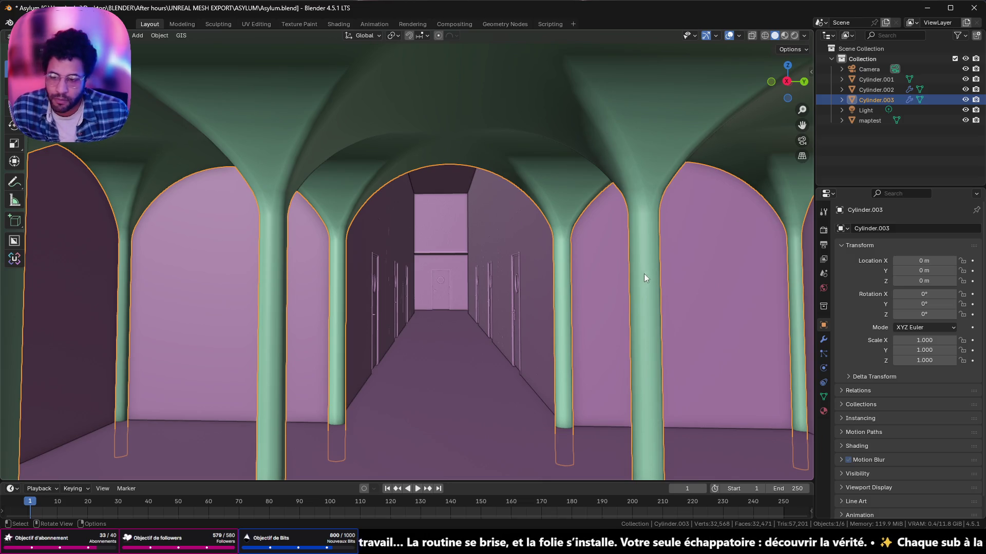
scroll(644, 274, up, 1)
scroll(596, 274, up, 1)
scroll(583, 269, down, 1)
scroll(581, 275, down, 2)
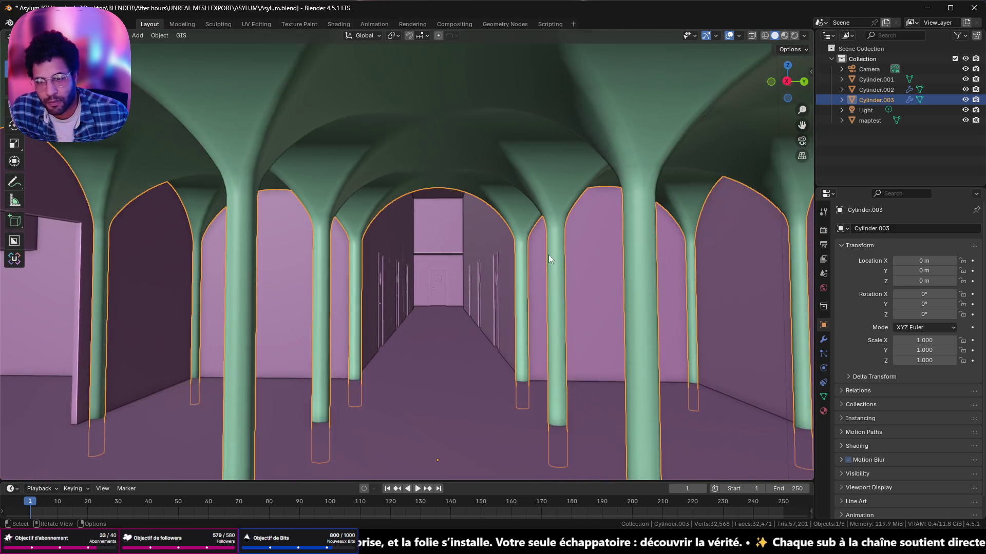
scroll(548, 255, down, 3)
scroll(486, 274, up, 4)
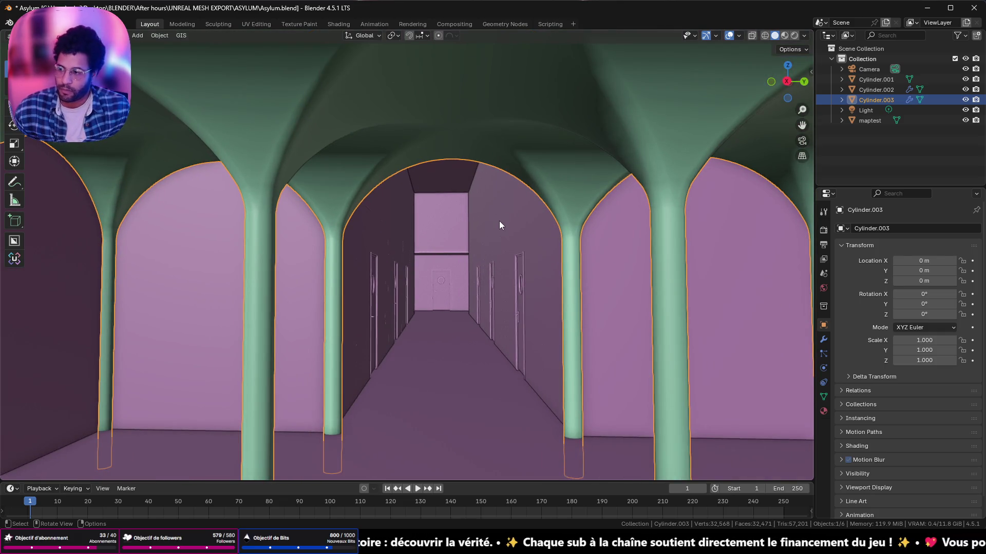
scroll(481, 243, down, 1)
- Show the corridor in Material Preview shading and list the View navigation options
mouse_move(432, 277)
middle_down()
mouse_move(405, 301)
mouse_move(435, 285)
middle_up()
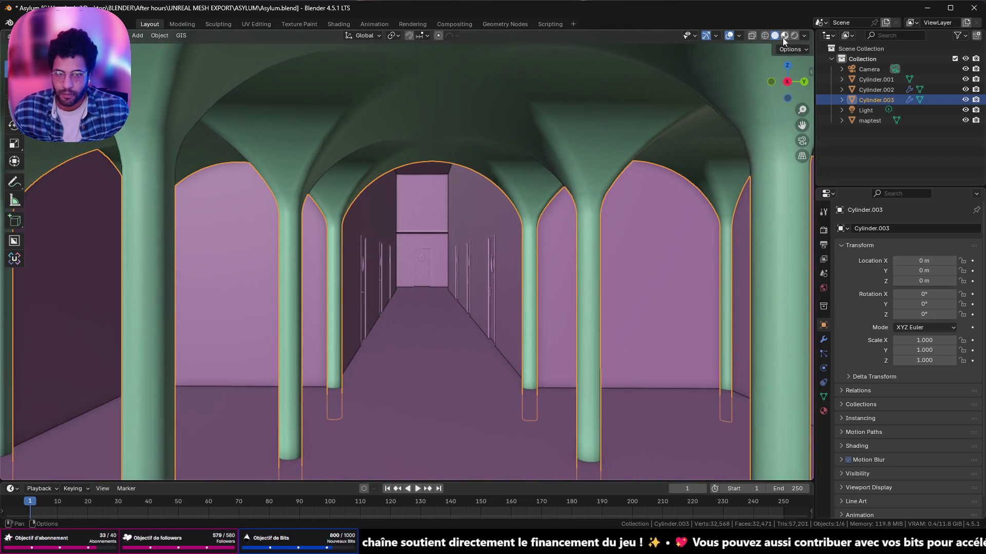
click(784, 36)
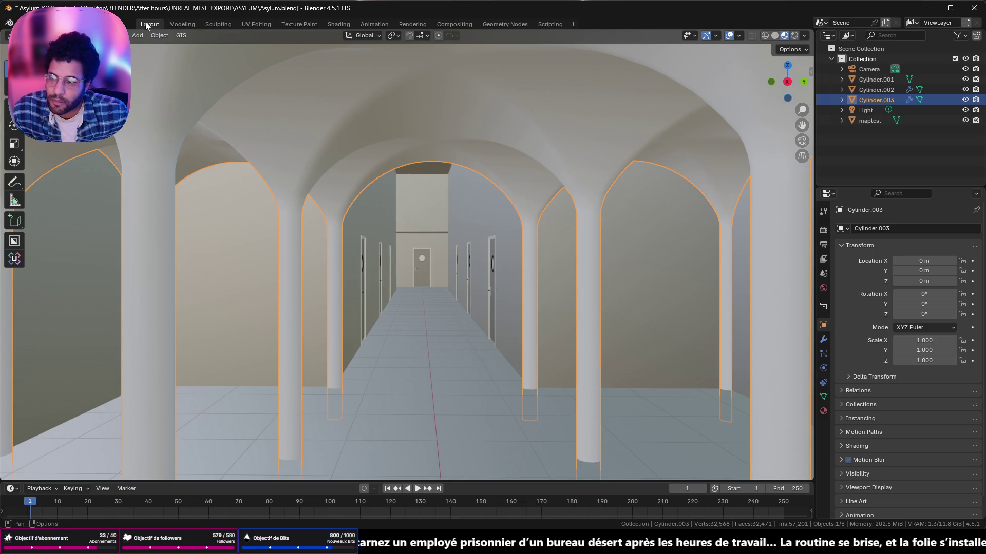
click(117, 34)
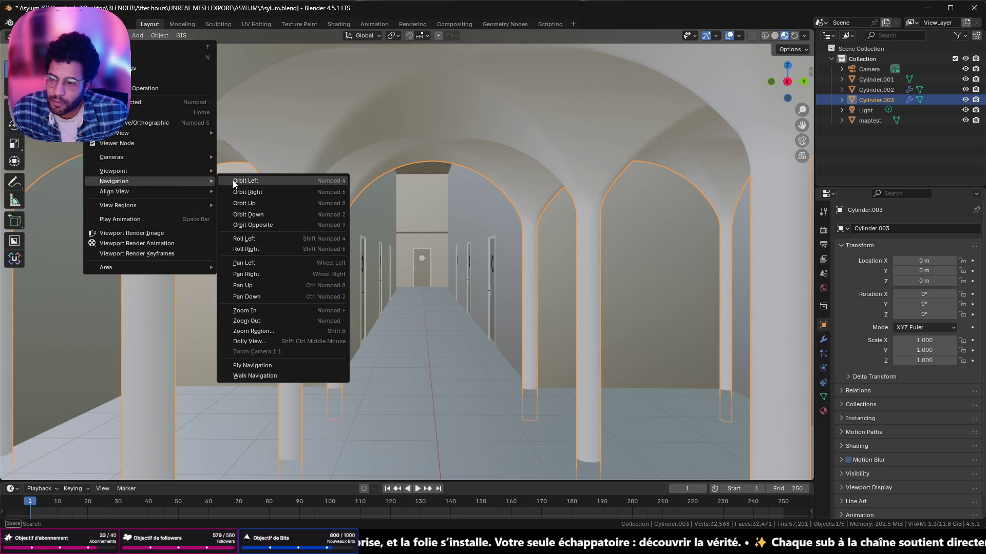
mouse_move(115, 181)
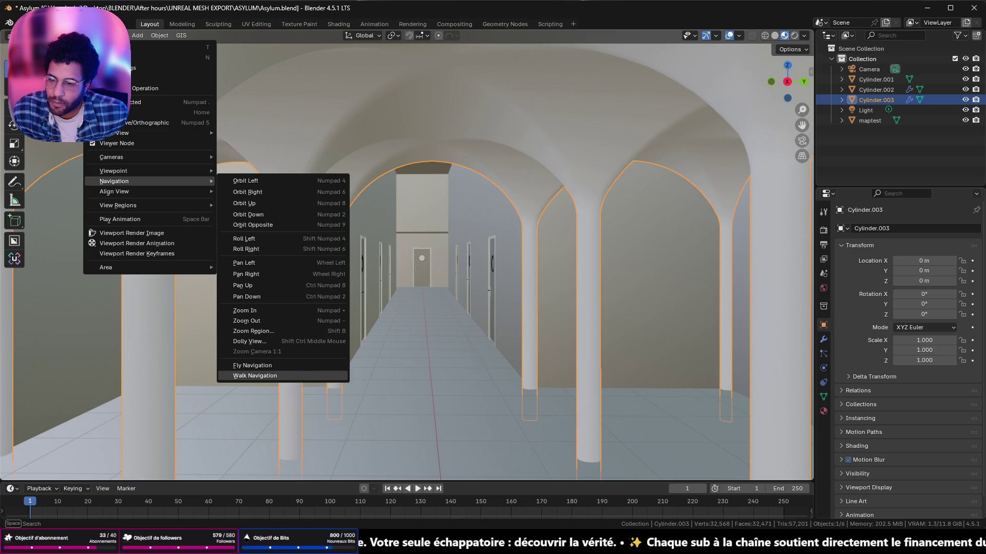
- Walk through the corridor at eye height with WASD, inspecting arches, columns, doorways and floor, then exit walk mode
click(300, 375)
key(w)
key(w)
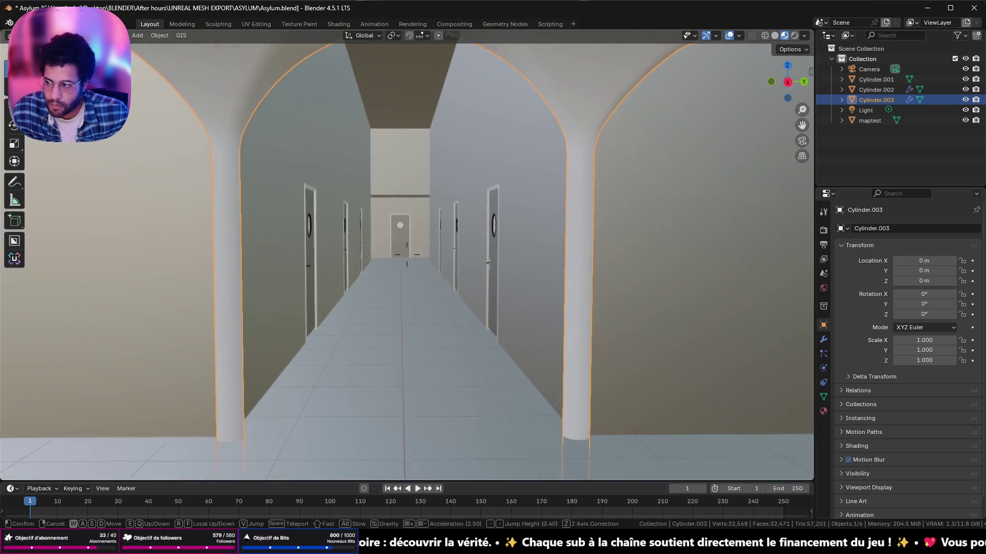
key(s)
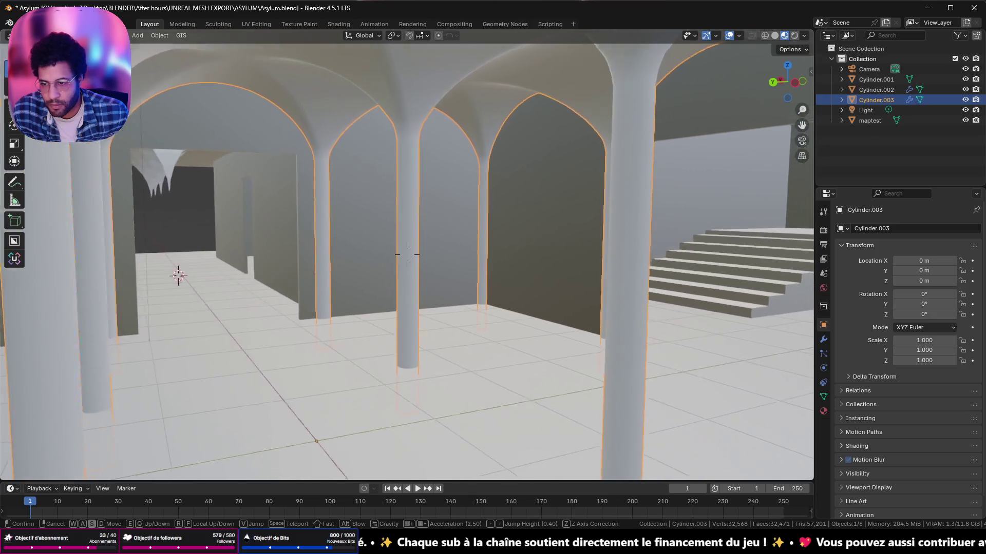
key(s)
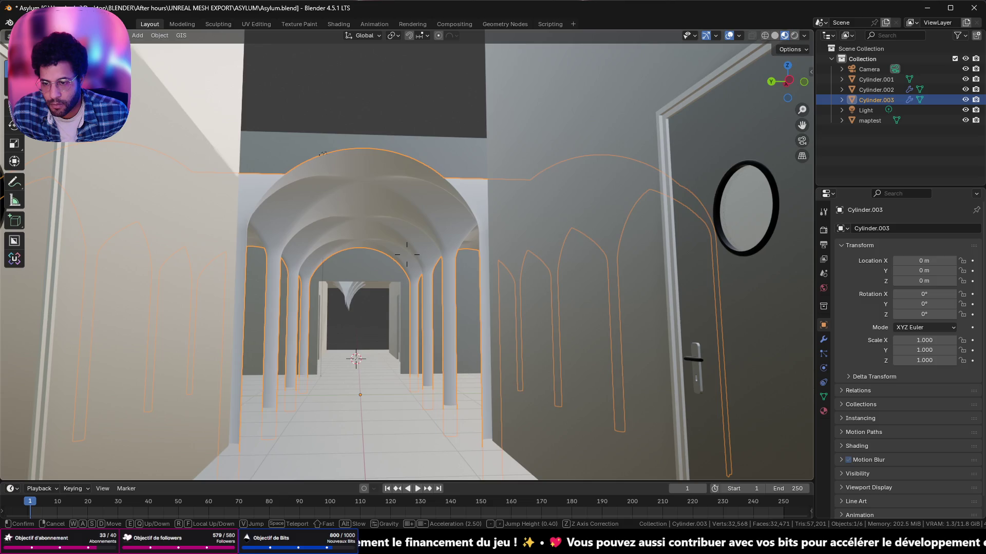
key(w)
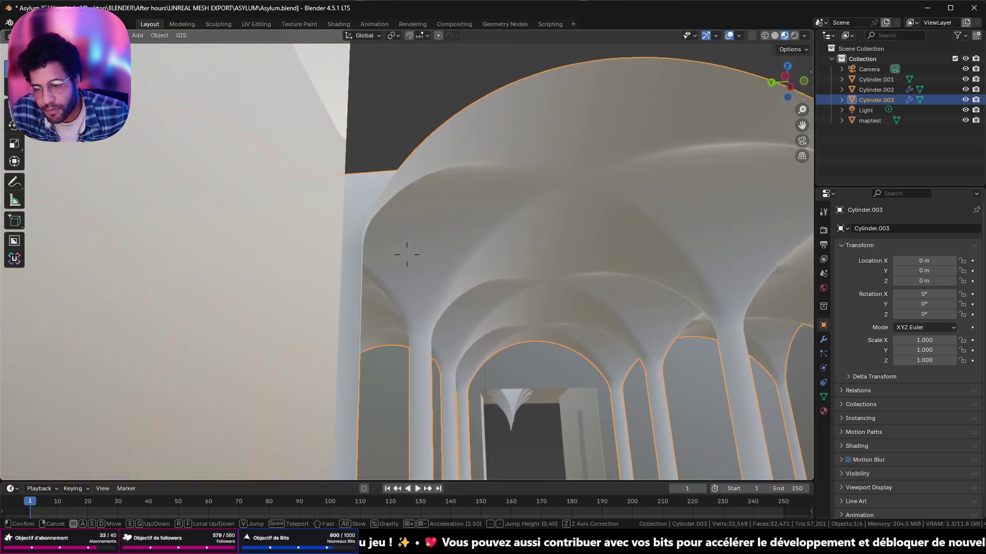
key(d)
key(s)
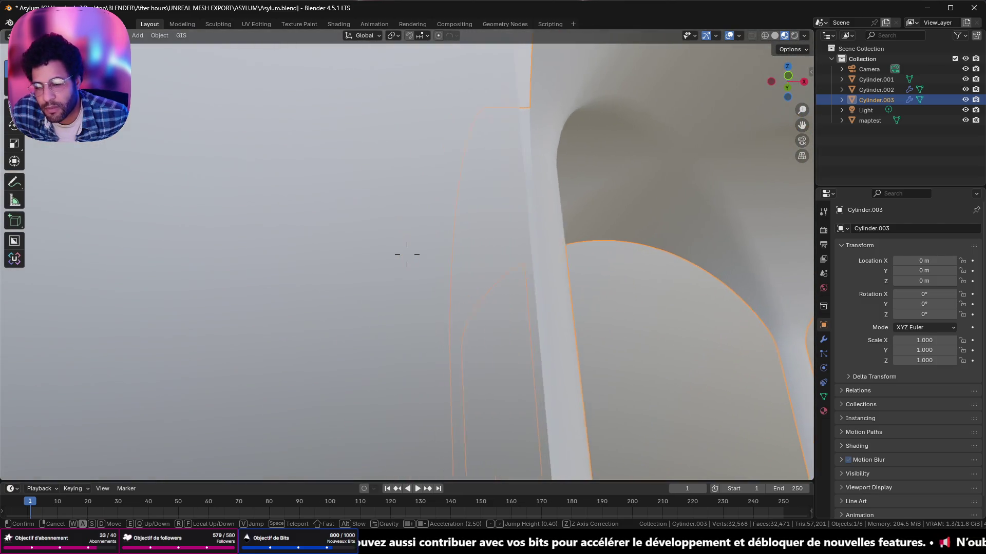
key(w)
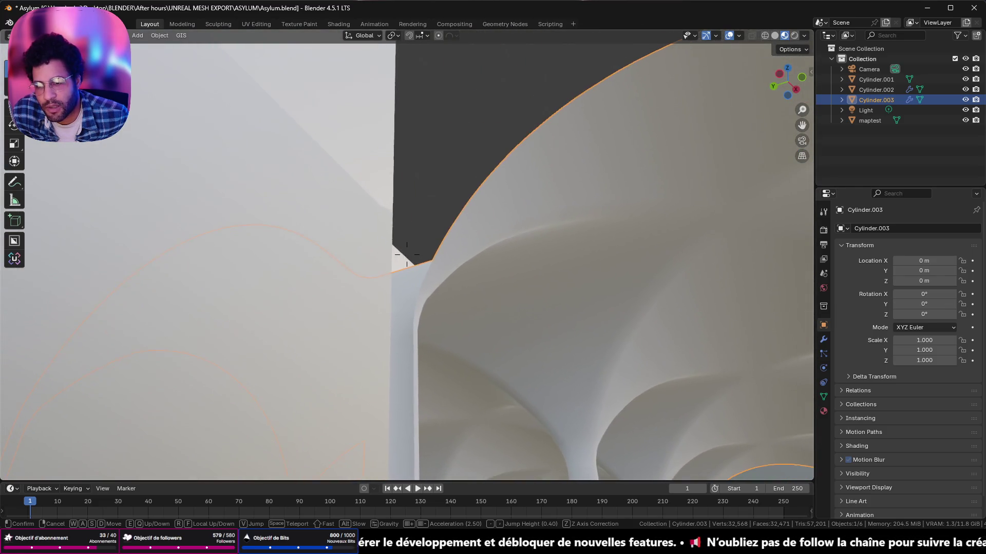
key(s)
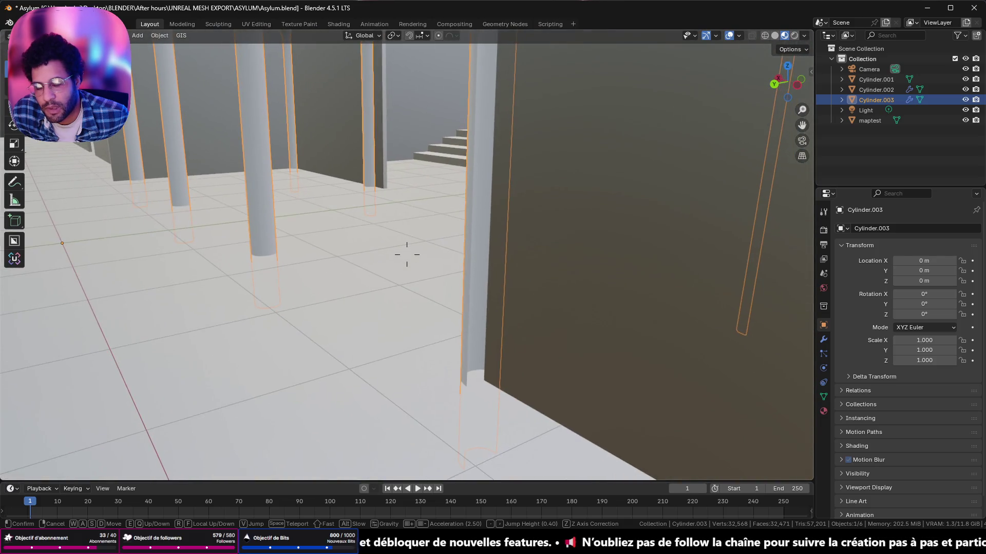
key(w)
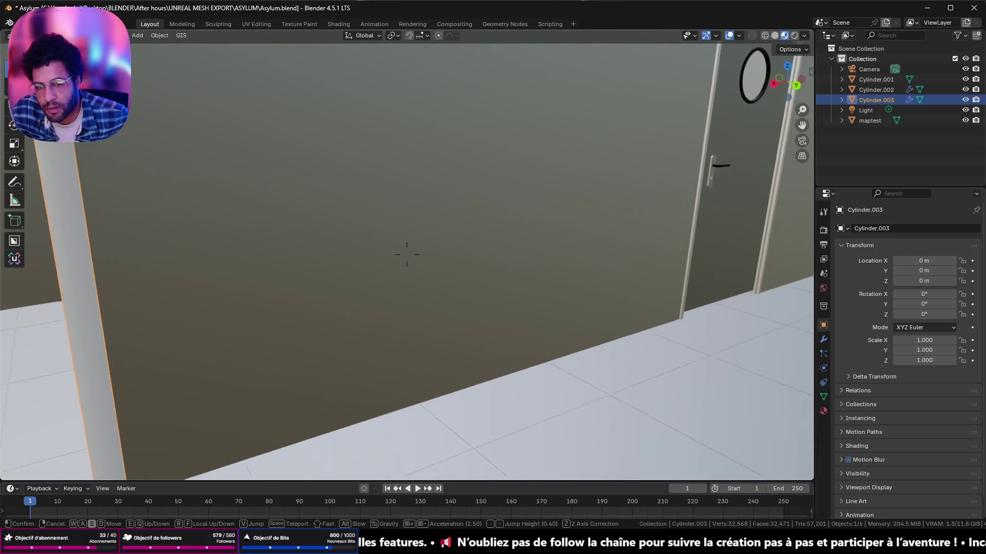
key(a)
key(s)
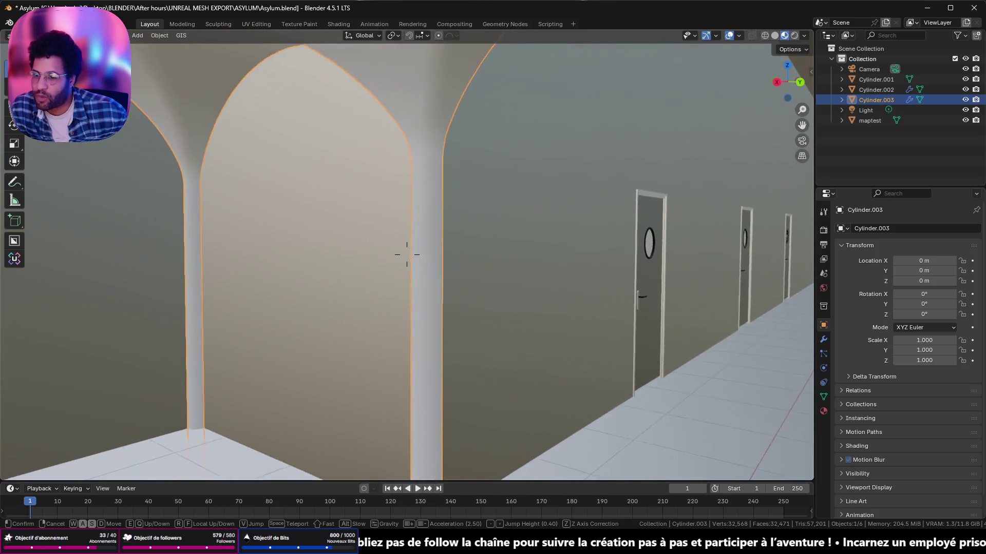
key(w)
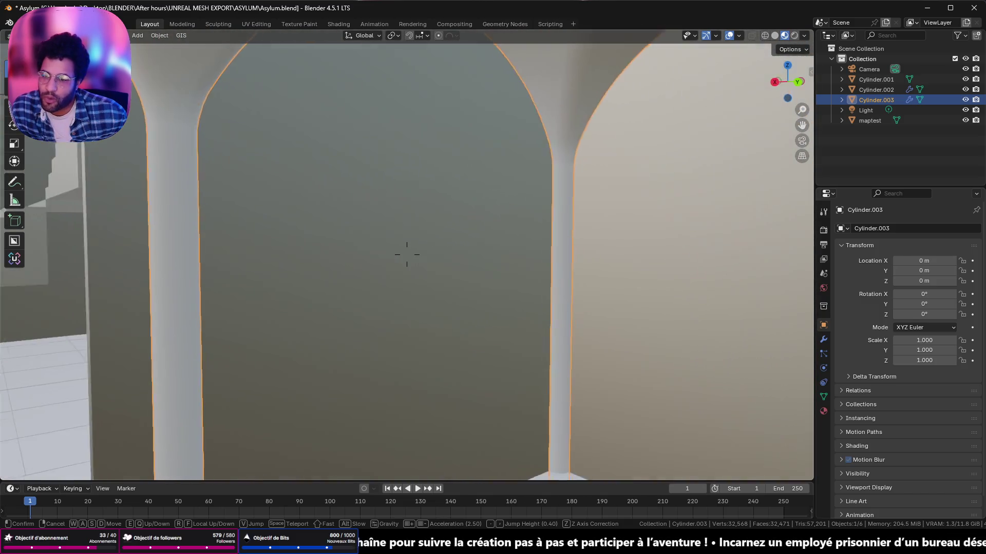
key(s)
key(w)
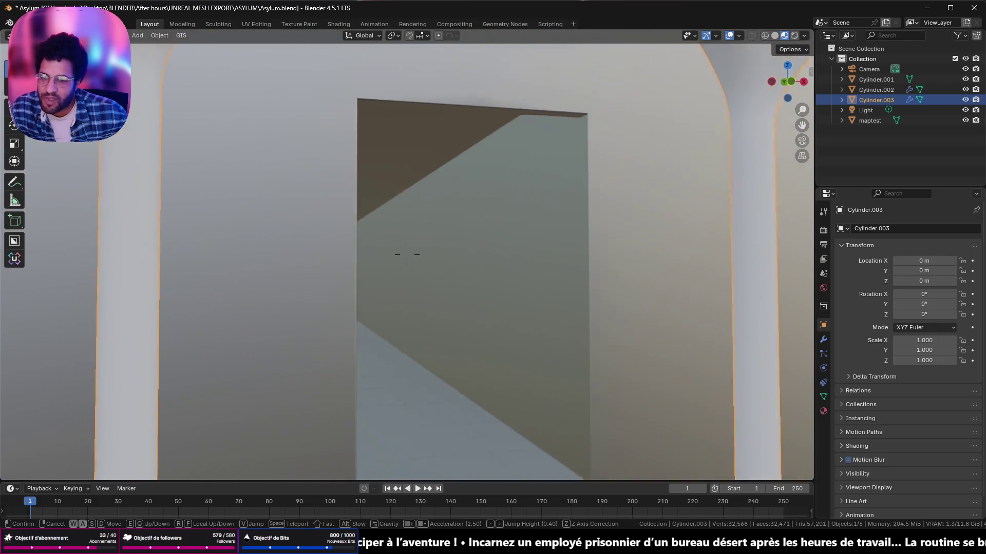
key(s)
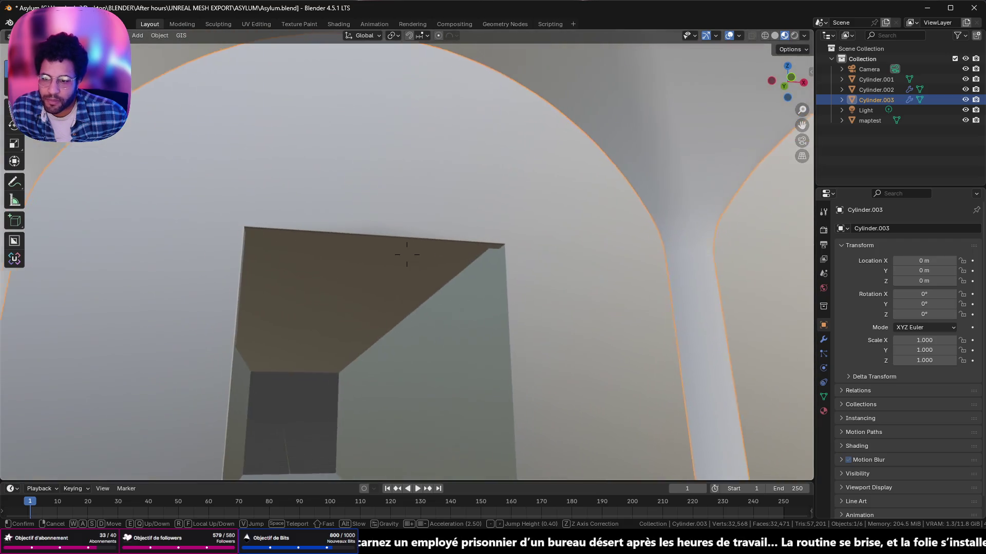
key(s)
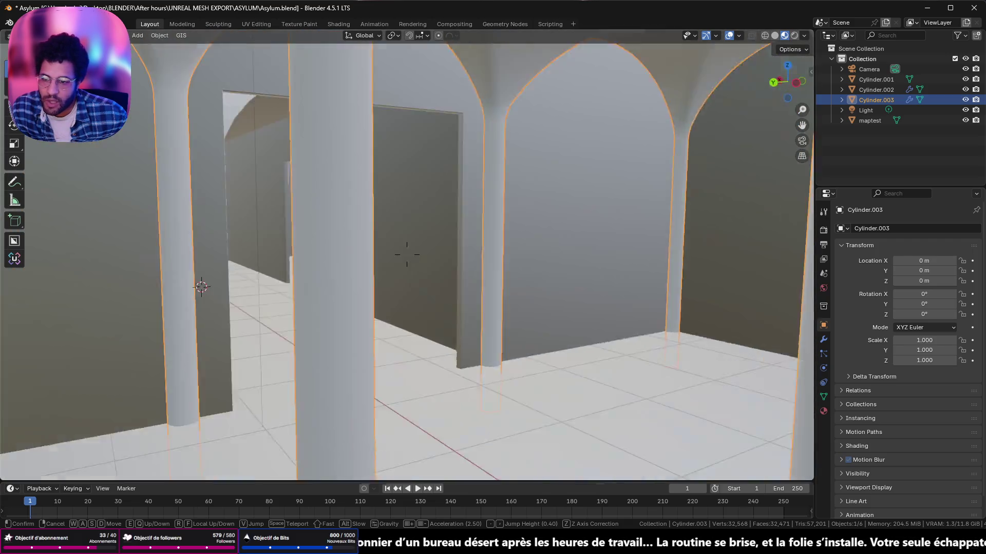
key(w)
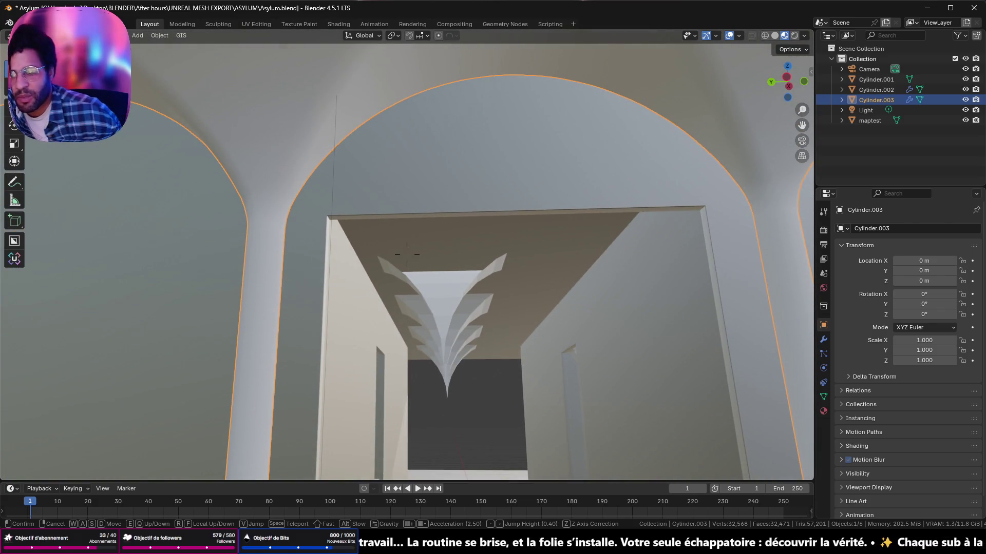
key(s)
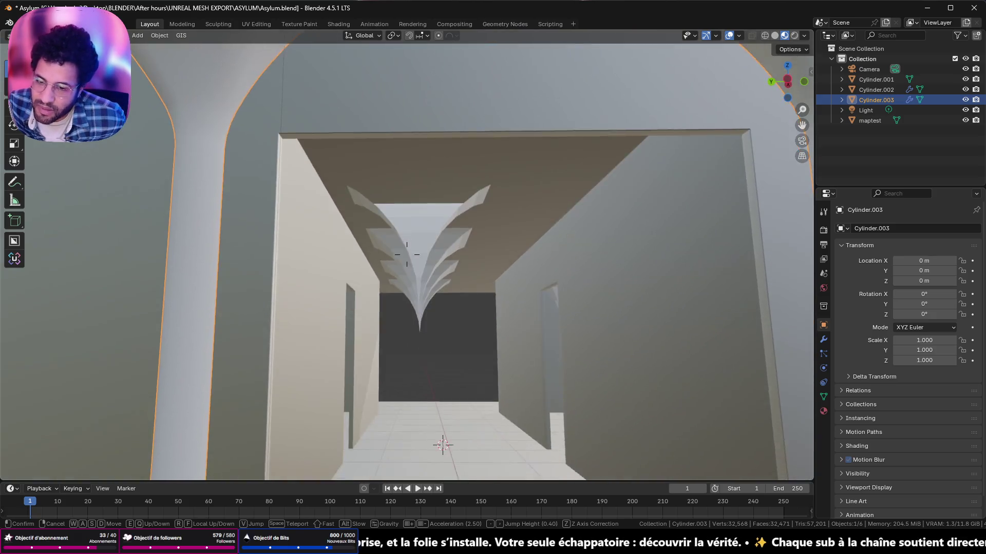
key(s)
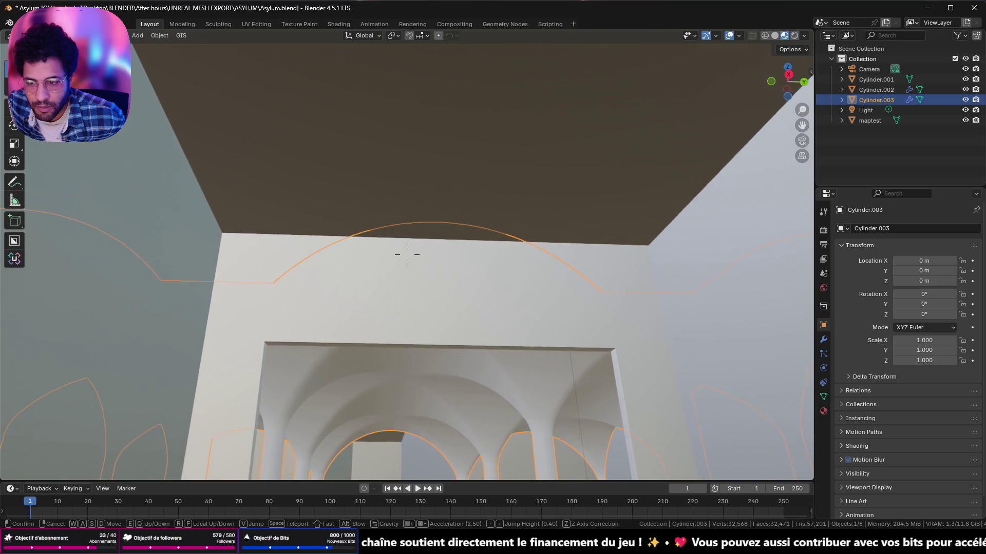
key(w)
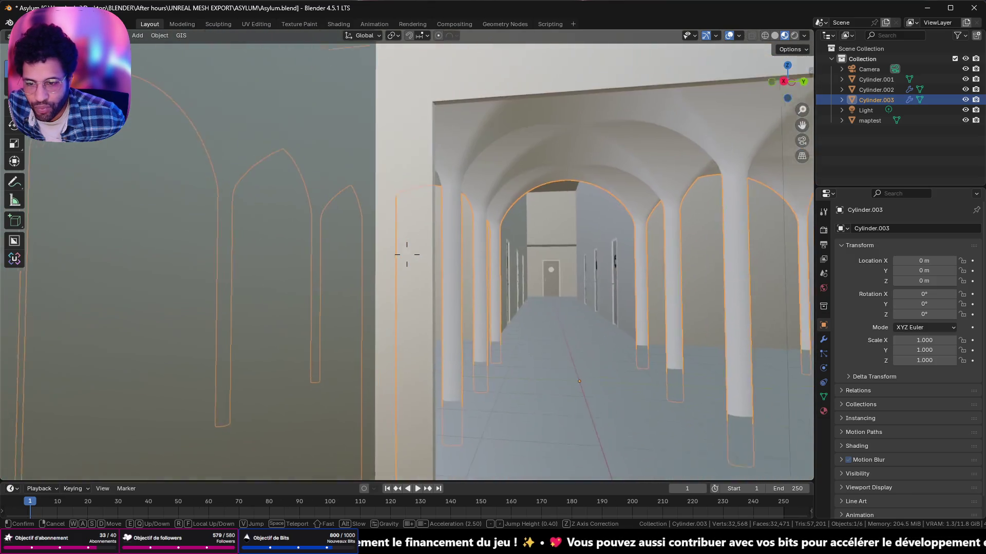
key(s)
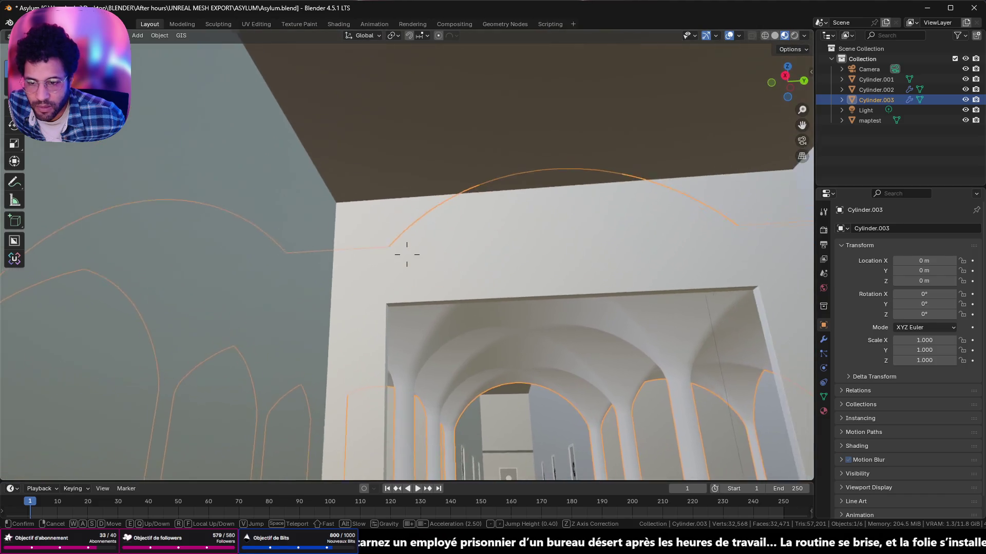
key(w)
key(s)
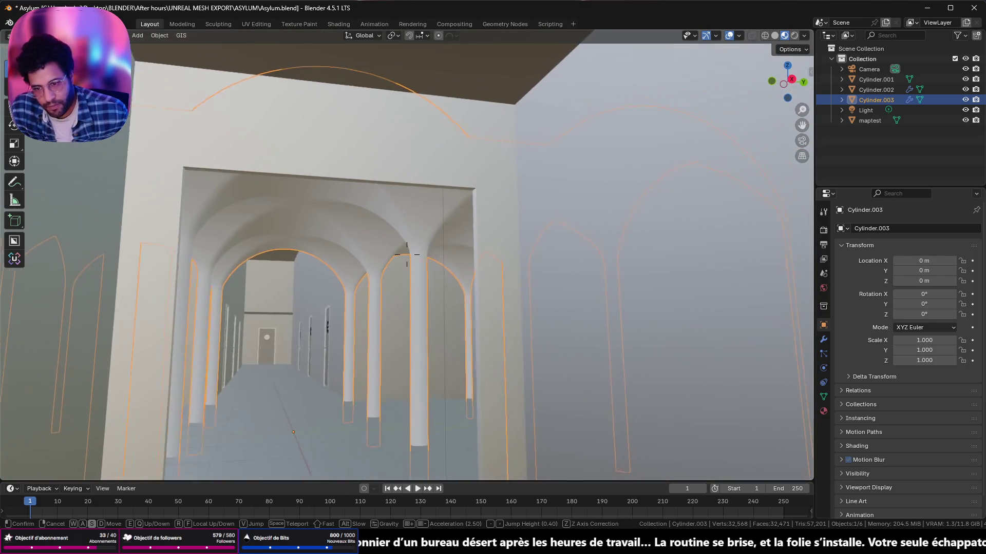
key(w)
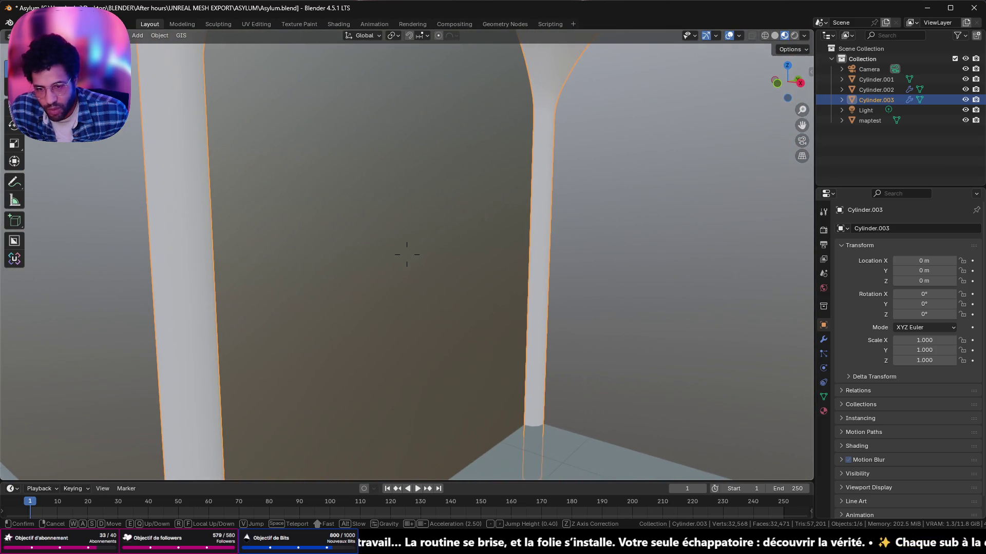
key(s)
key(s)
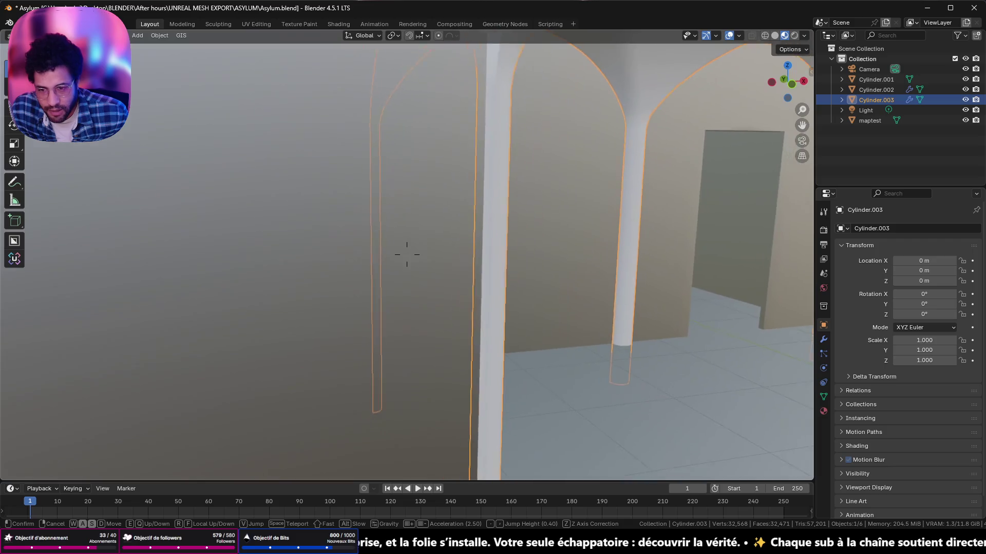
key(s)
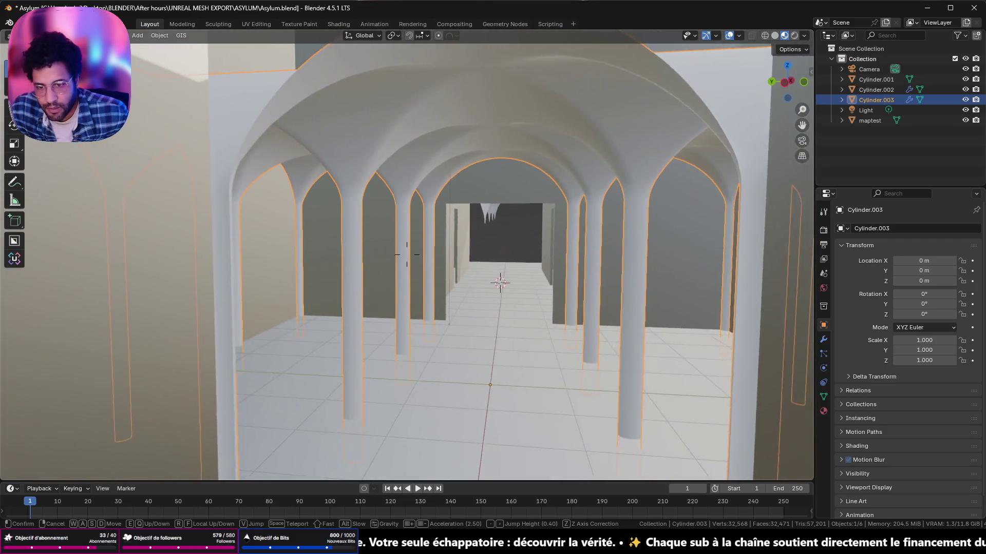
key(w)
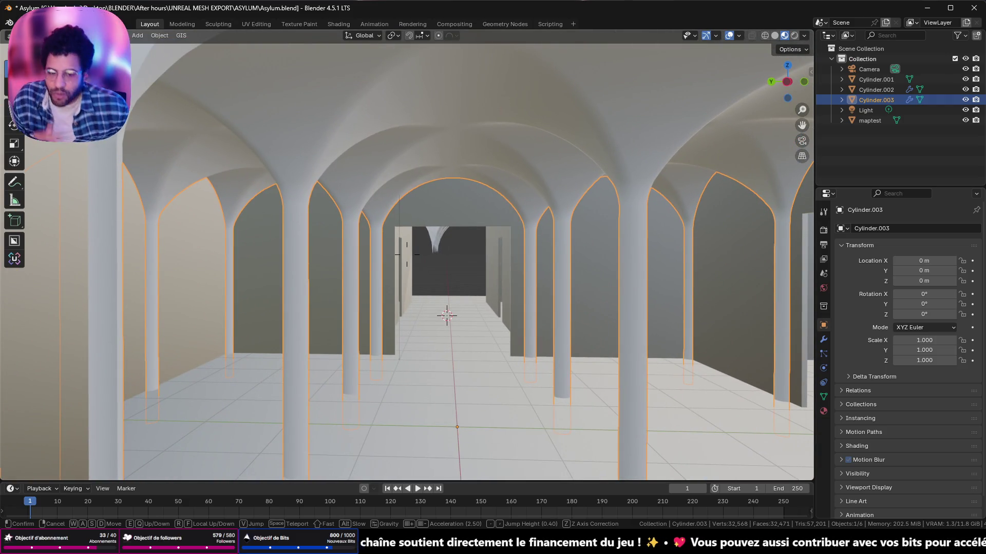
key(w)
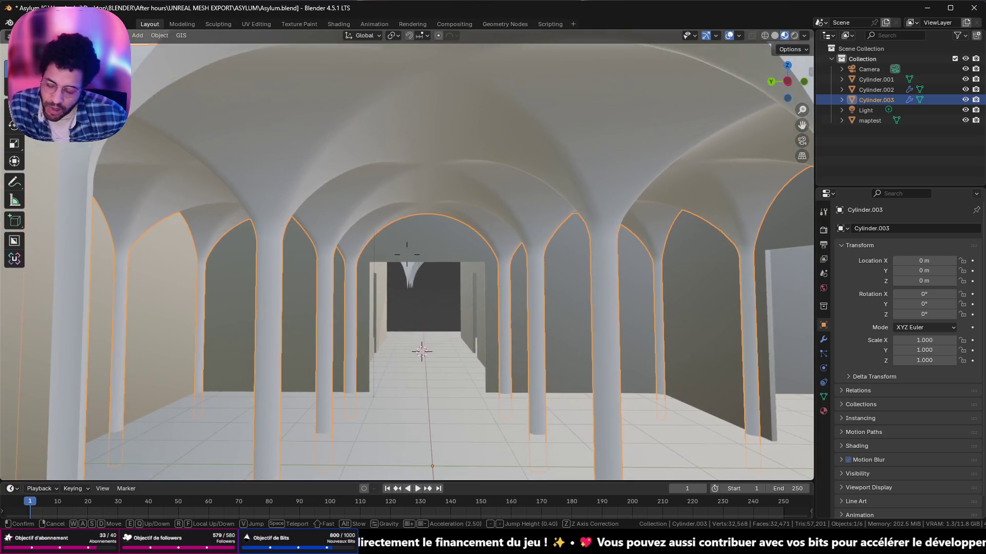
click(298, 379)
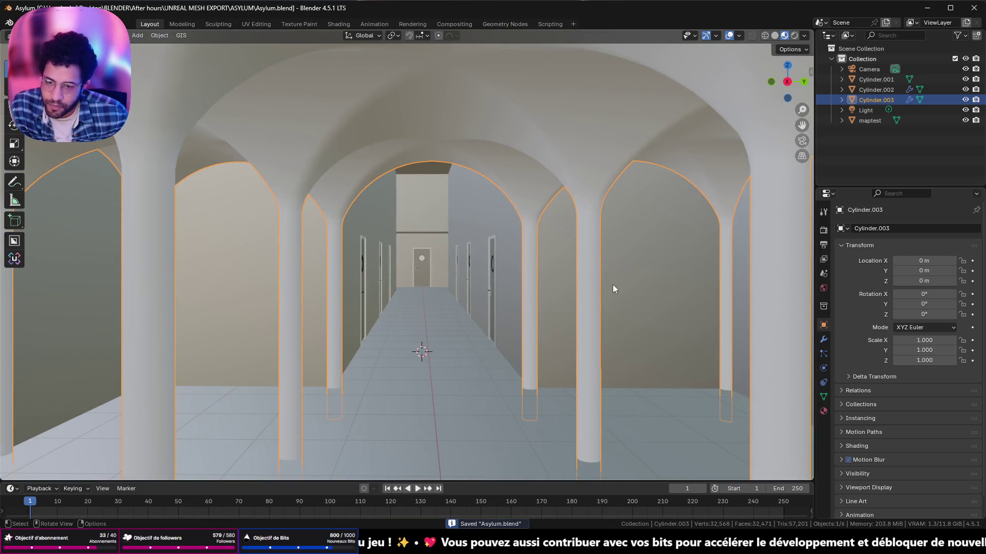
- Walk up to the arches and shift the Cylinder.002 arch row 13.482 m along Y to Y -14.524 m
key(shift+grave)
key(w)
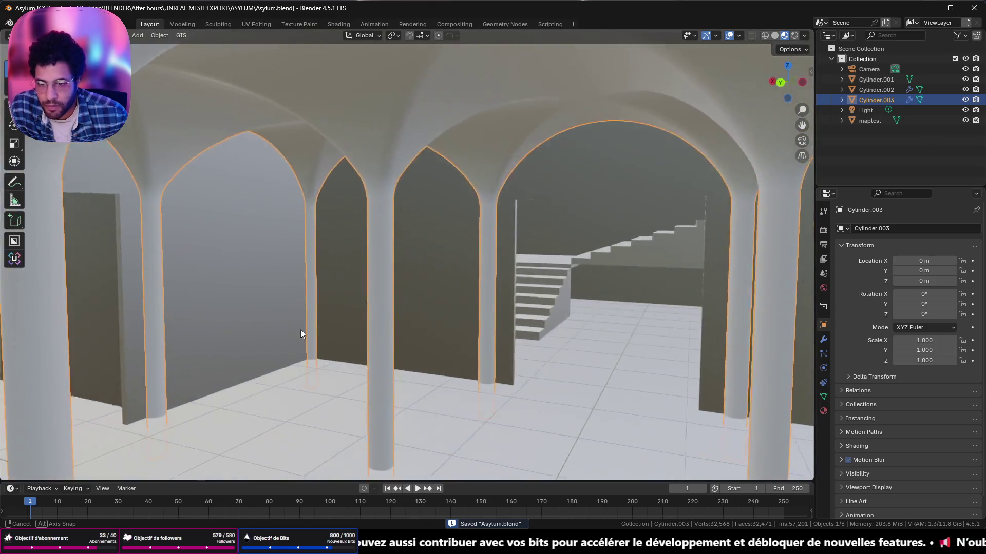
key(w)
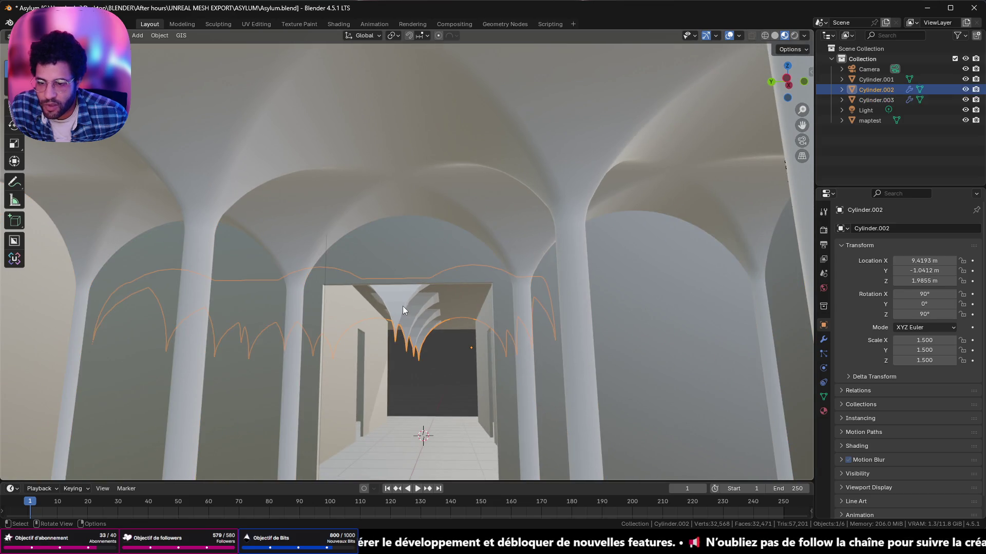
key(g)
key(y)
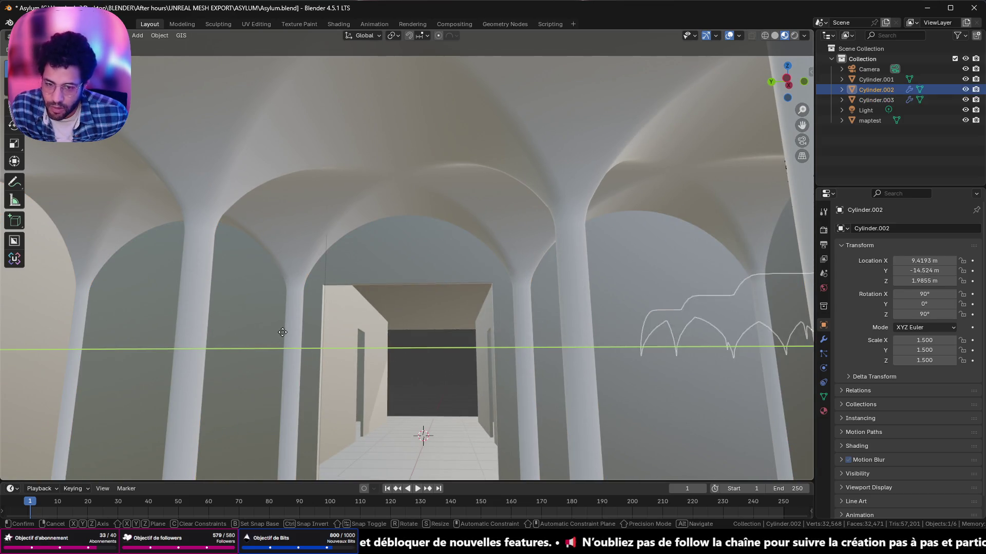
click(283, 332)
- Walk and orbit back down the corridor toward the side room and arched hall
key(d)
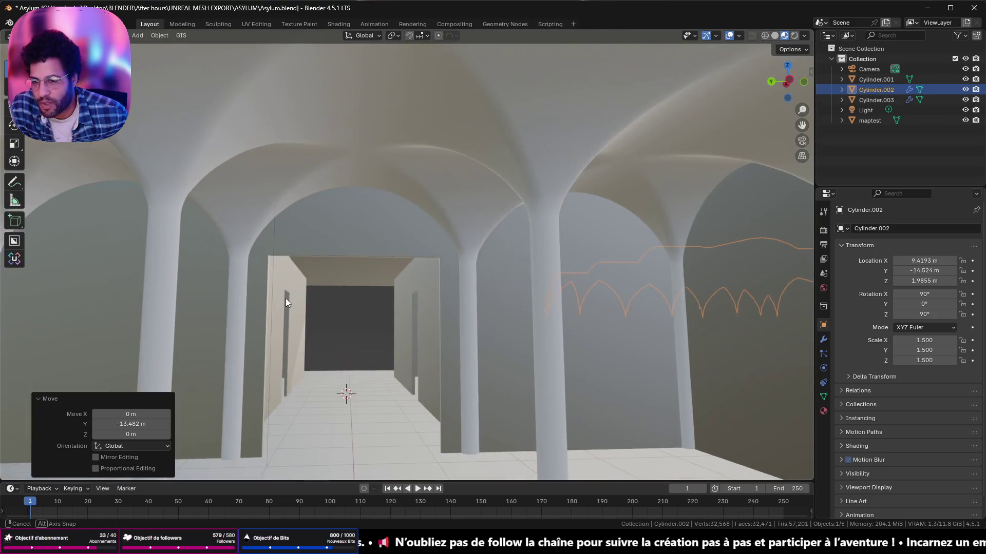
middle_drag(285, 299, 513, 301)
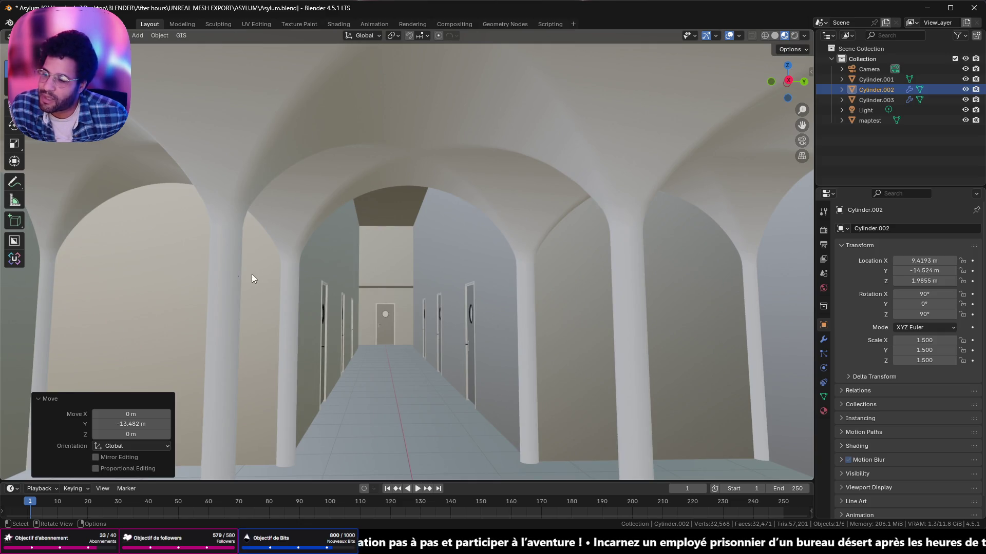
key(shift+grave)
key(w)
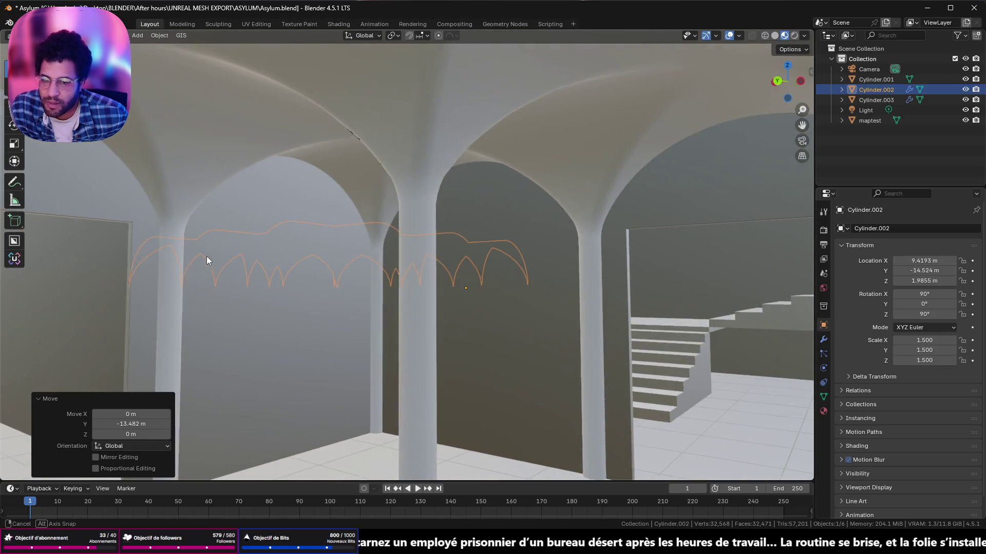
click(475, 303)
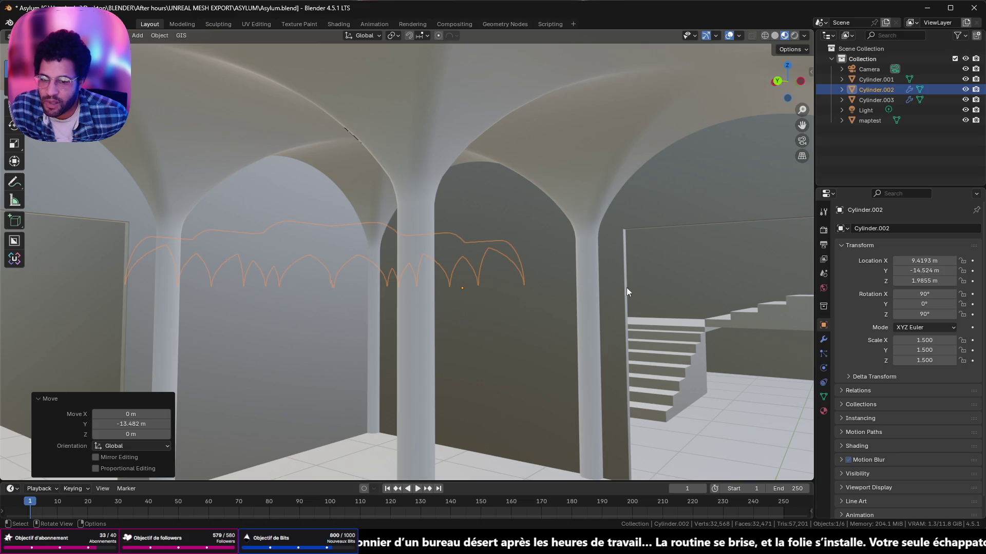
key(shift+grave)
right_click(500, 326)
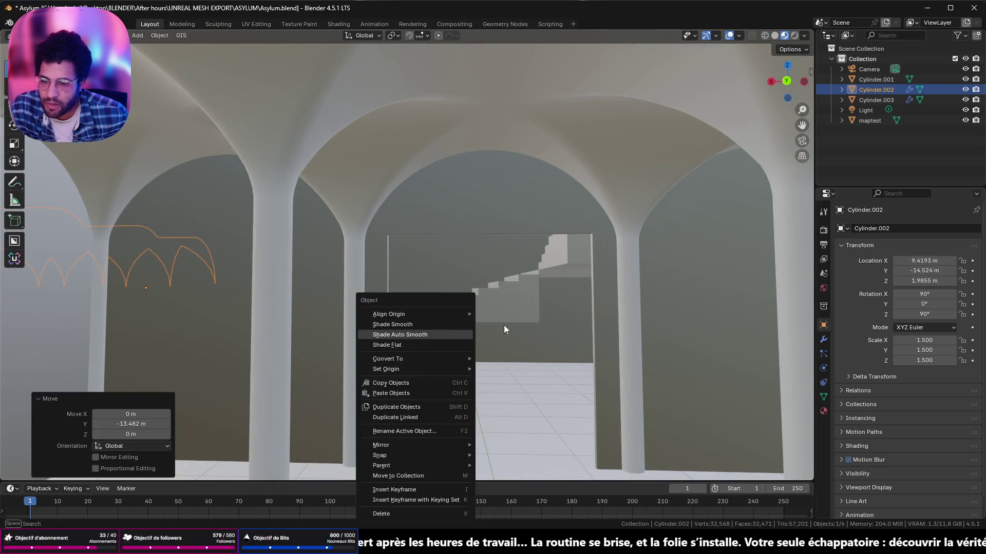
key(Escape)
key(shift+grave)
click(212, 331)
key(shift+grave)
key(w)
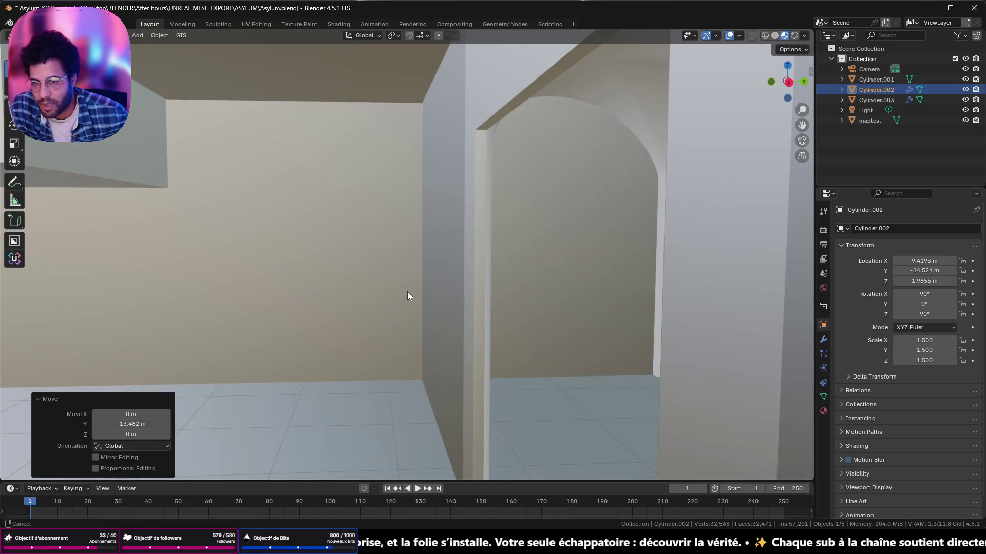
click(408, 292)
click(596, 76)
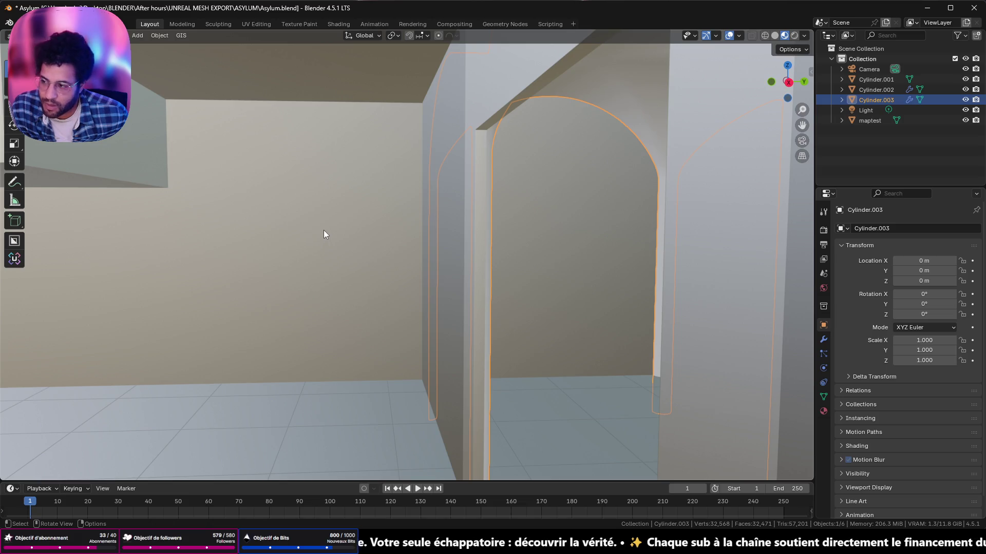
scroll(324, 234, down, 3)
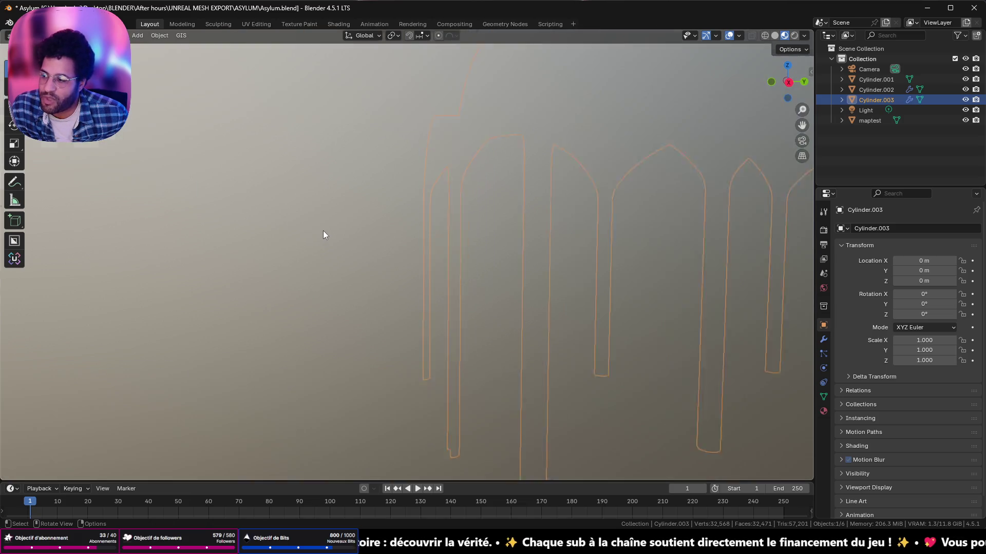
scroll(343, 239, down, 3)
middle_drag(386, 241, 447, 261)
scroll(507, 236, down, 3)
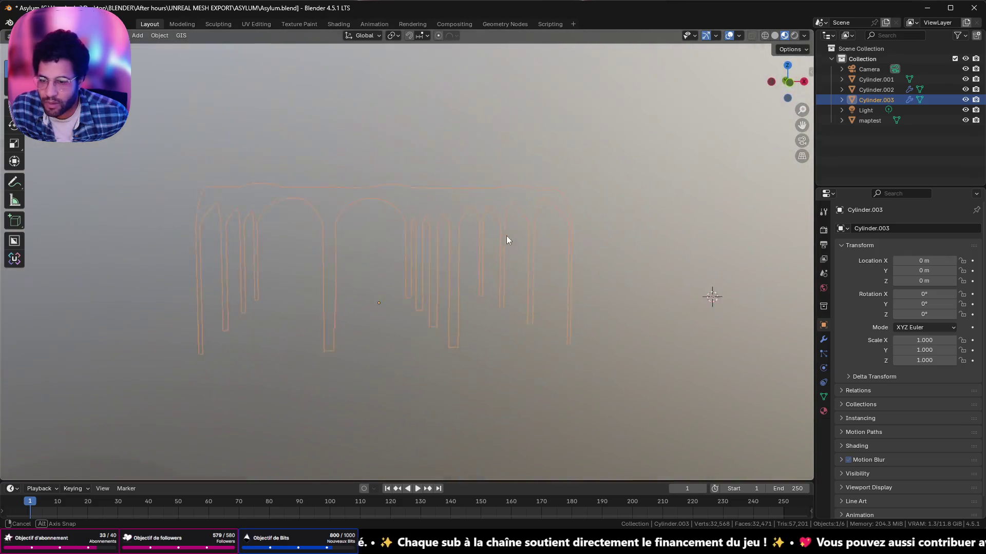
scroll(363, 264, up, 3)
scroll(362, 265, up, 2)
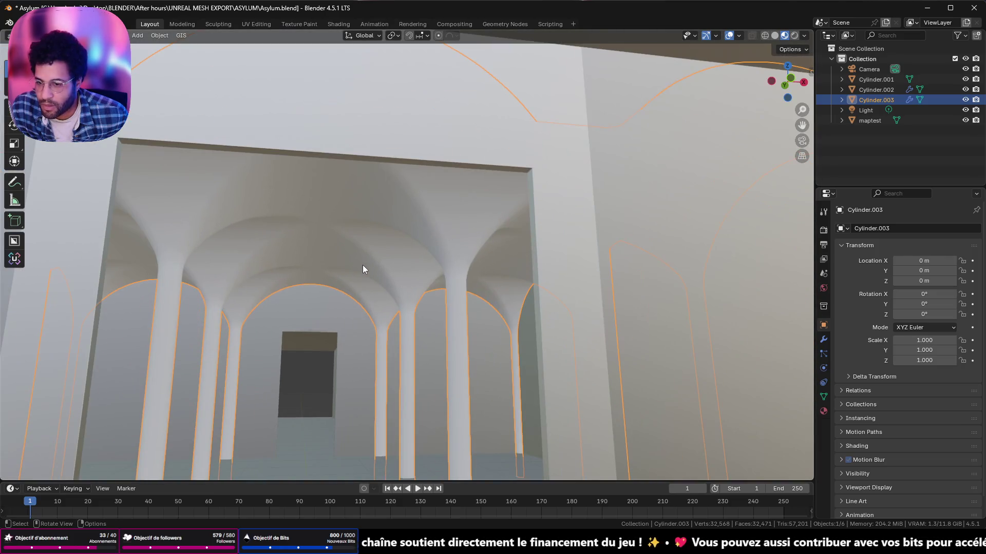
scroll(341, 277, up, 2)
middle_drag(258, 287, 269, 329)
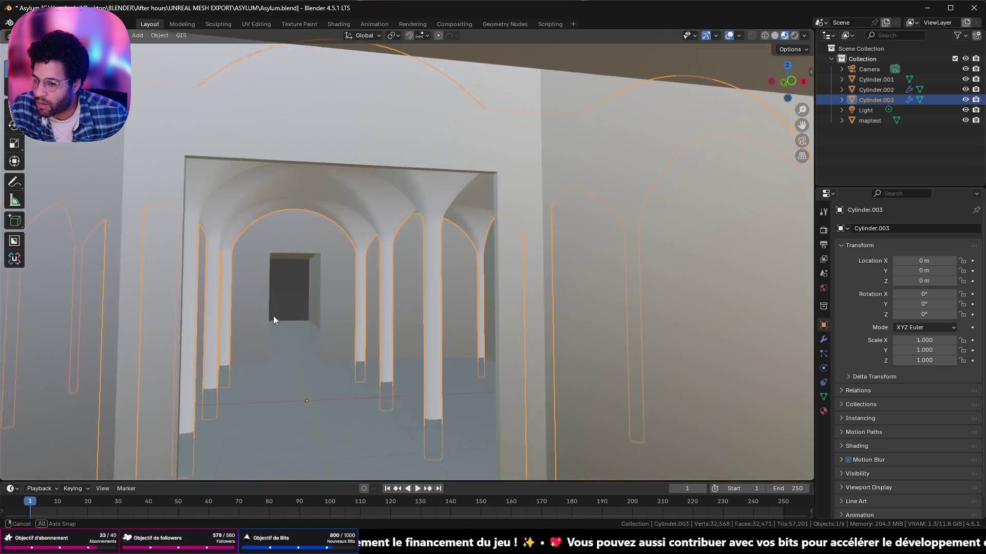
scroll(266, 327, up, 2)
scroll(244, 331, up, 2)
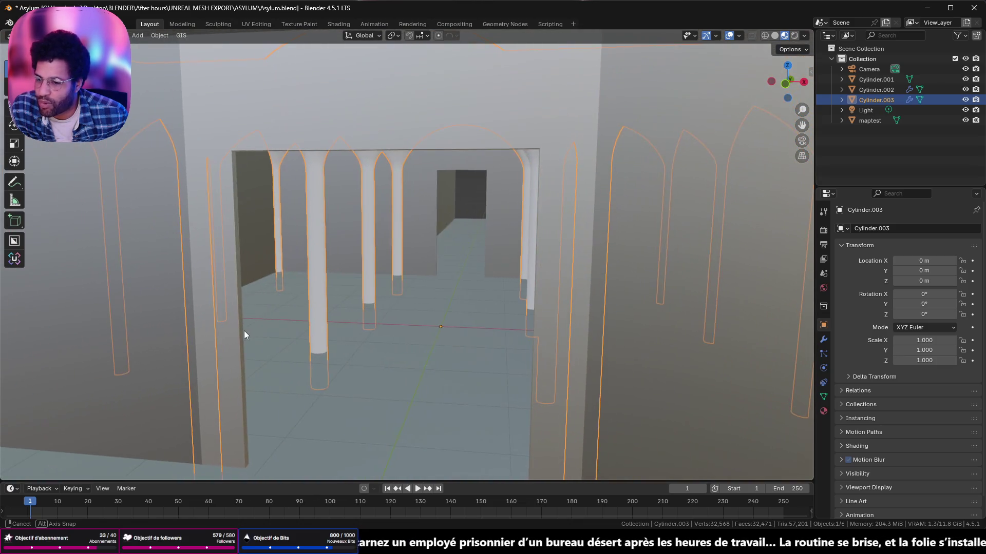
scroll(236, 318, up, 2)
scroll(377, 299, up, 3)
scroll(377, 301, up, 2)
scroll(449, 282, up, 3)
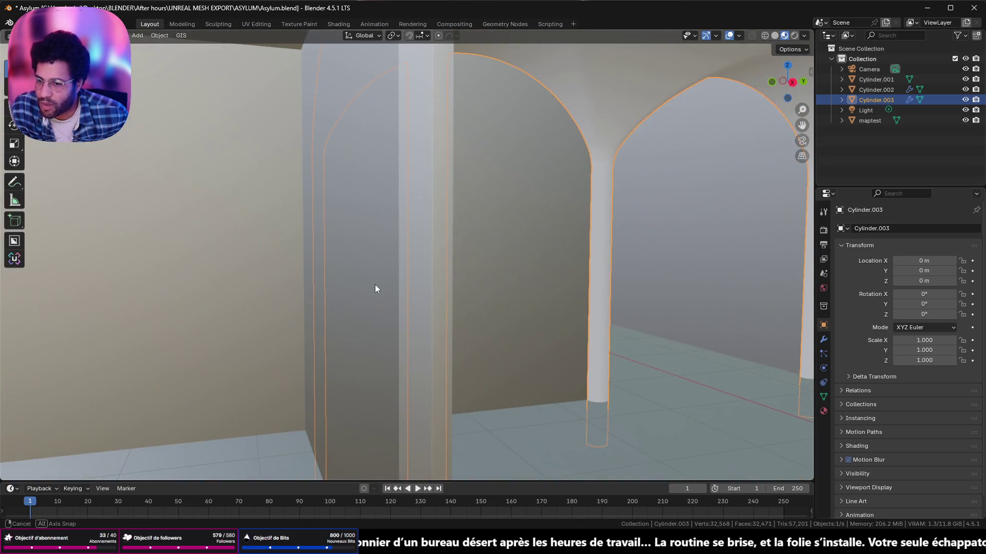
scroll(376, 285, up, 2)
mouse_move(463, 273)
shift+middle_down()
mouse_move(43, 193)
mouse_move(607, 188)
shift+middle_up()
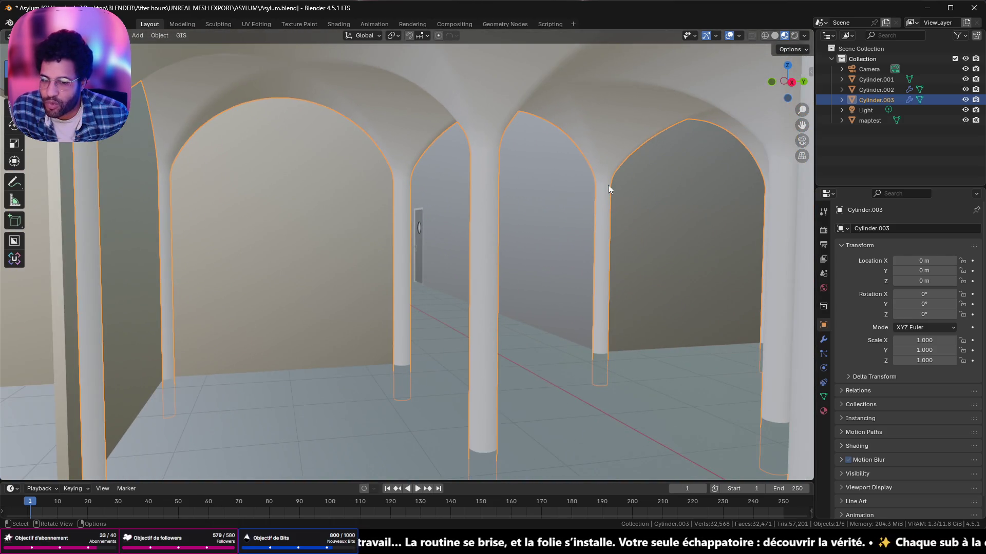
scroll(586, 200, up, 5)
click(587, 200)
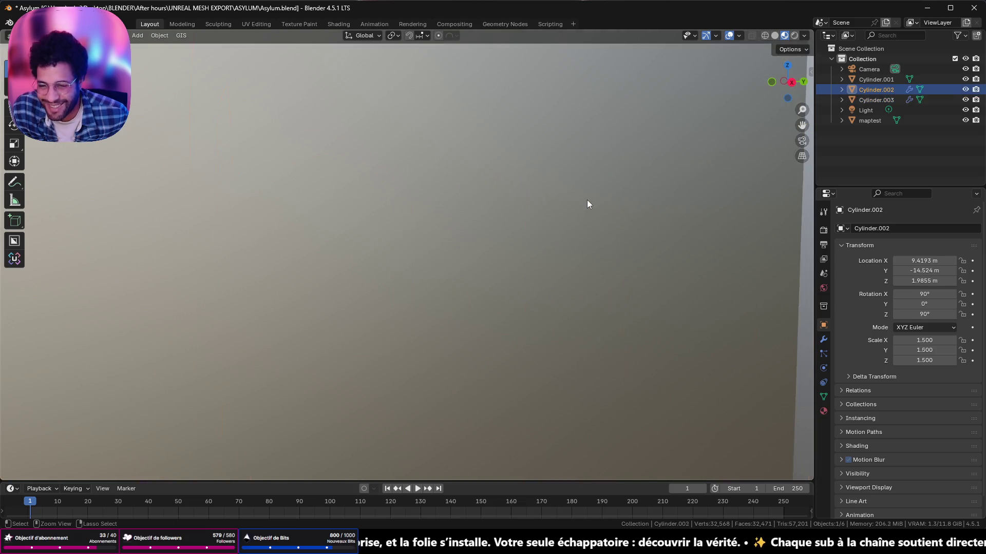
click(771, 83)
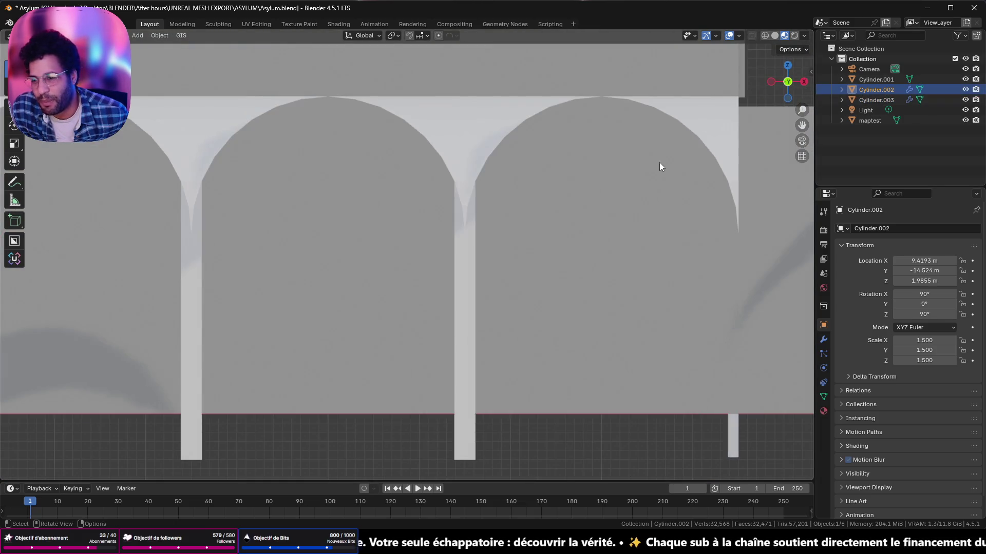
scroll(617, 208, down, 3)
scroll(501, 228, up, 5)
scroll(443, 227, down, 5)
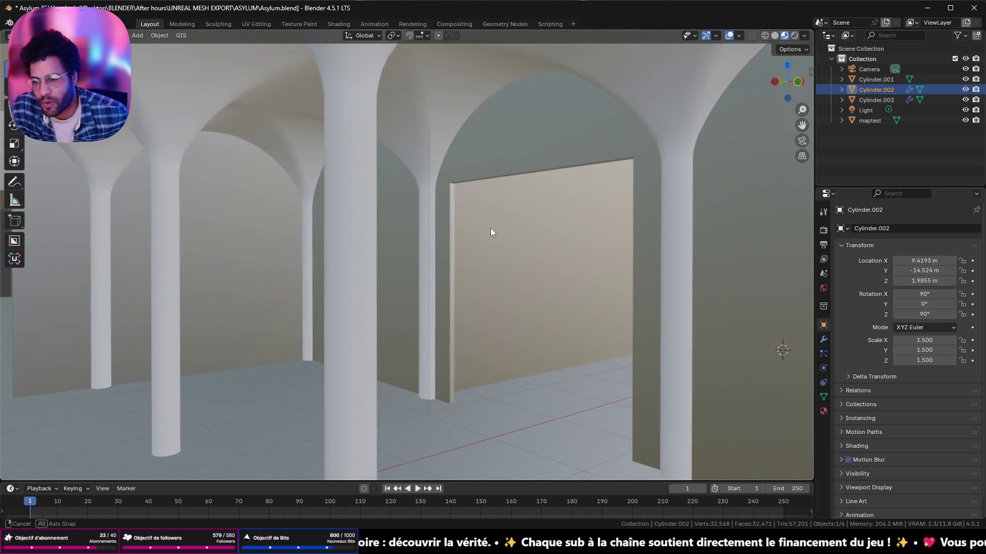
mouse_move(490, 228)
middle_down()
mouse_move(336, 216)
mouse_move(396, 223)
middle_up()
scroll(279, 227, up, 5)
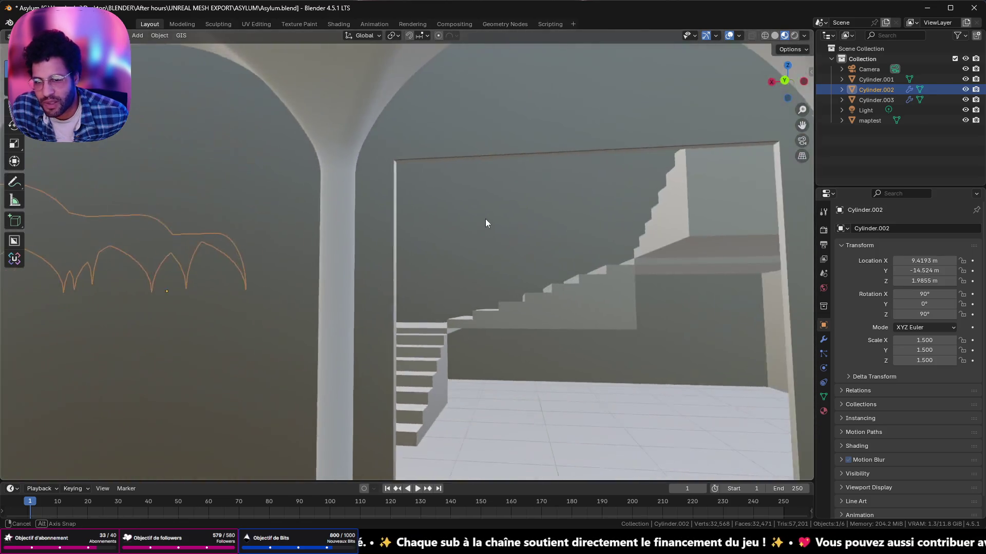
mouse_move(485, 221)
middle_down()
mouse_move(627, 236)
mouse_move(624, 223)
mouse_move(327, 437)
mouse_move(340, 81)
middle_up()
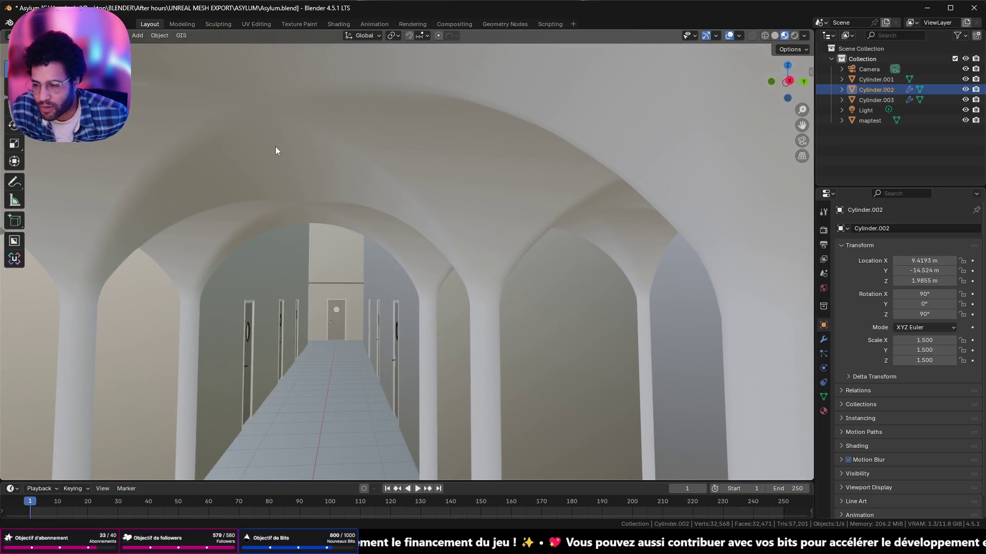
mouse_move(275, 150)
middle_down()
mouse_move(236, 241)
mouse_move(790, 68)
middle_up()
click(788, 80)
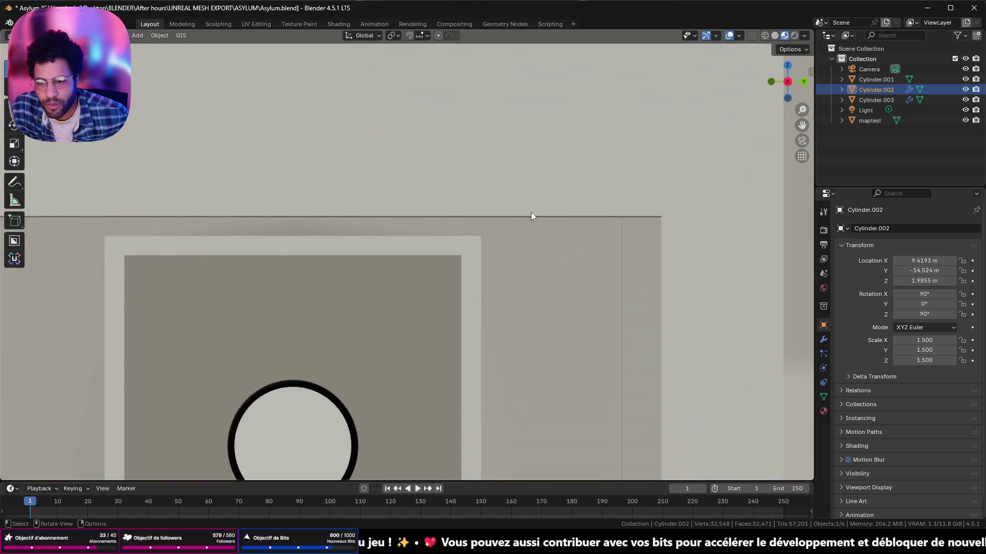
scroll(460, 252, down, 3)
scroll(461, 244, down, 2)
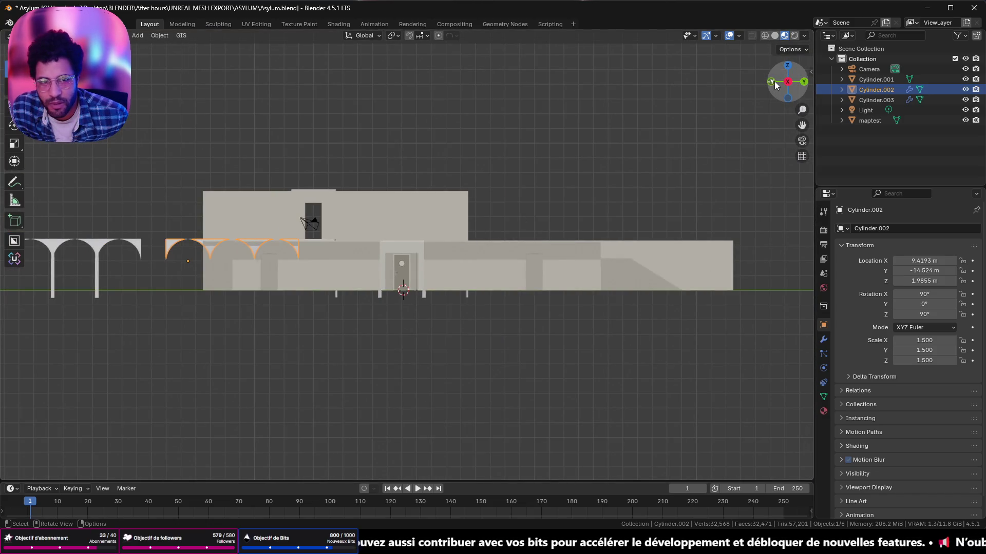
click(774, 83)
click(774, 84)
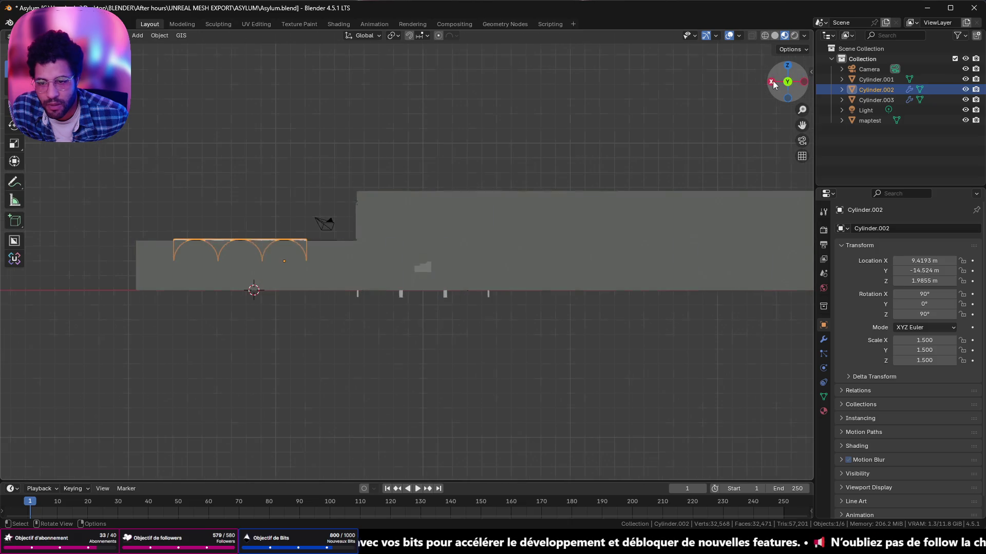
click(774, 83)
scroll(649, 153, up, 2)
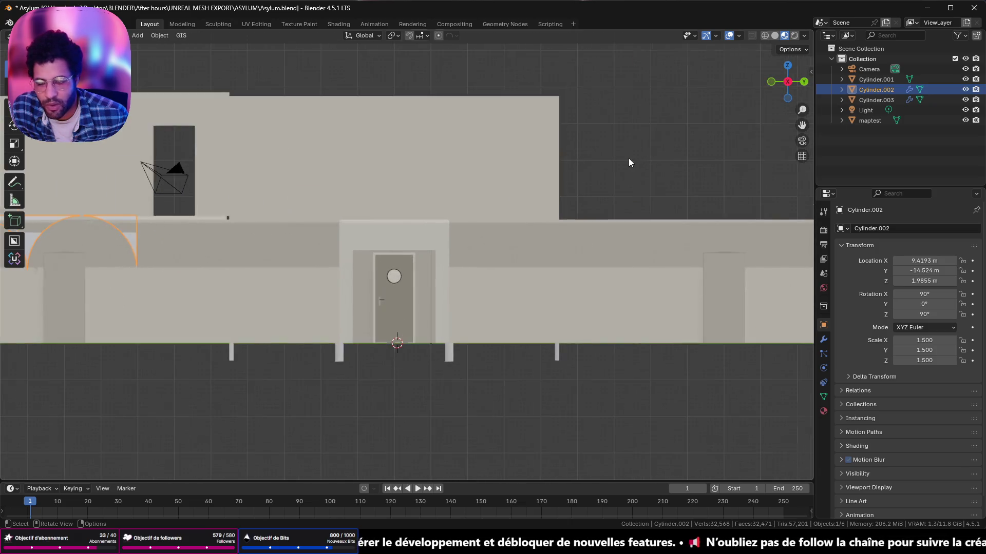
scroll(629, 158, up, 2)
scroll(609, 157, up, 2)
scroll(608, 158, down, 2)
scroll(609, 152, down, 2)
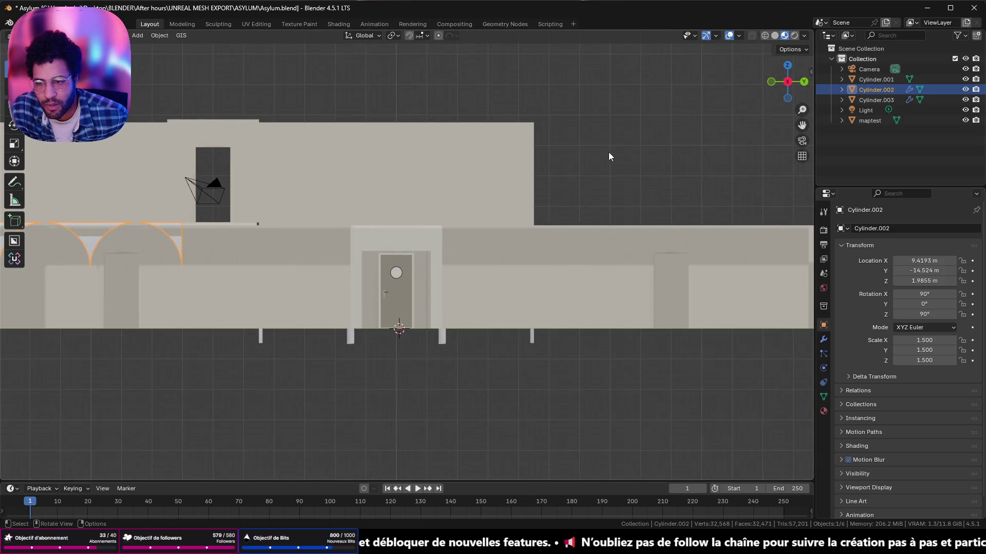
scroll(615, 145, down, 2)
click(771, 81)
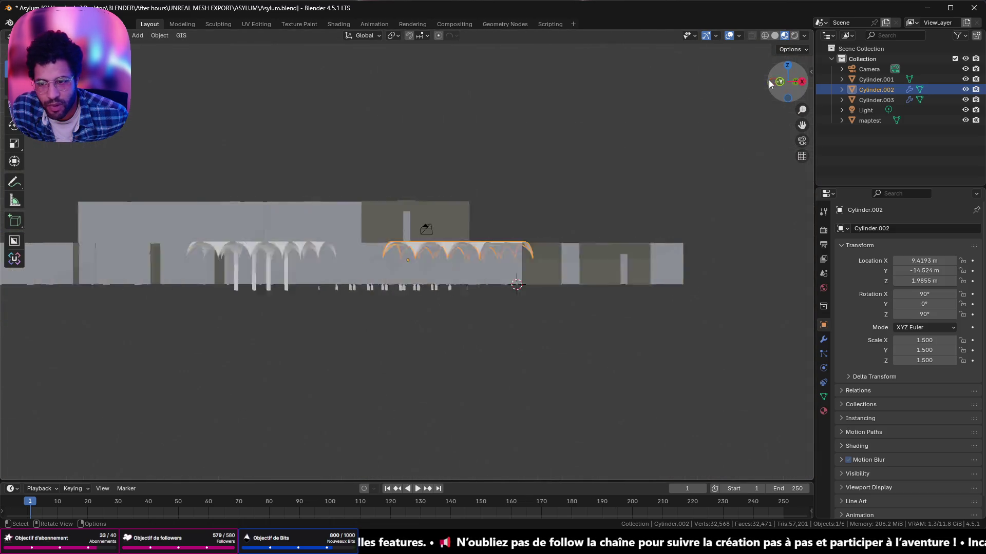
scroll(596, 184, up, 3)
scroll(595, 184, down, 3)
scroll(588, 186, down, 2)
mouse_move(324, 208)
middle_down()
mouse_move(654, 272)
mouse_move(511, 190)
middle_up()
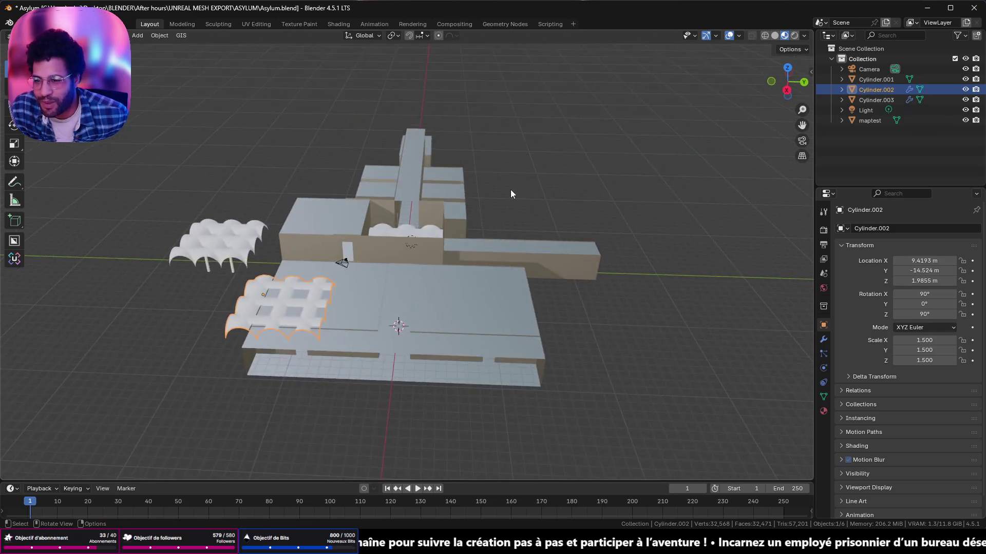
scroll(511, 190, up, 3)
scroll(458, 138, down, 3)
scroll(402, 208, up, 5)
scroll(453, 228, up, 5)
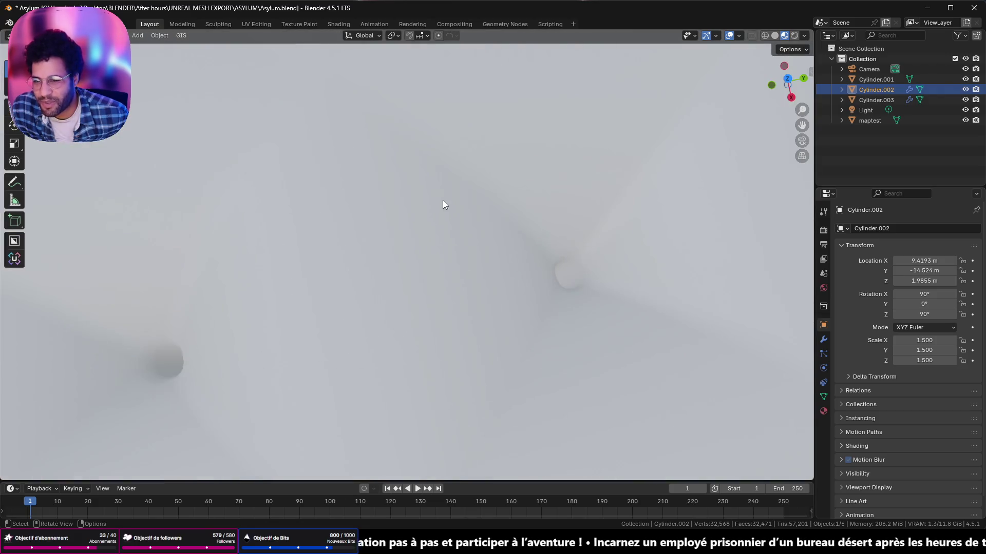
middle_drag(442, 201, 431, 98)
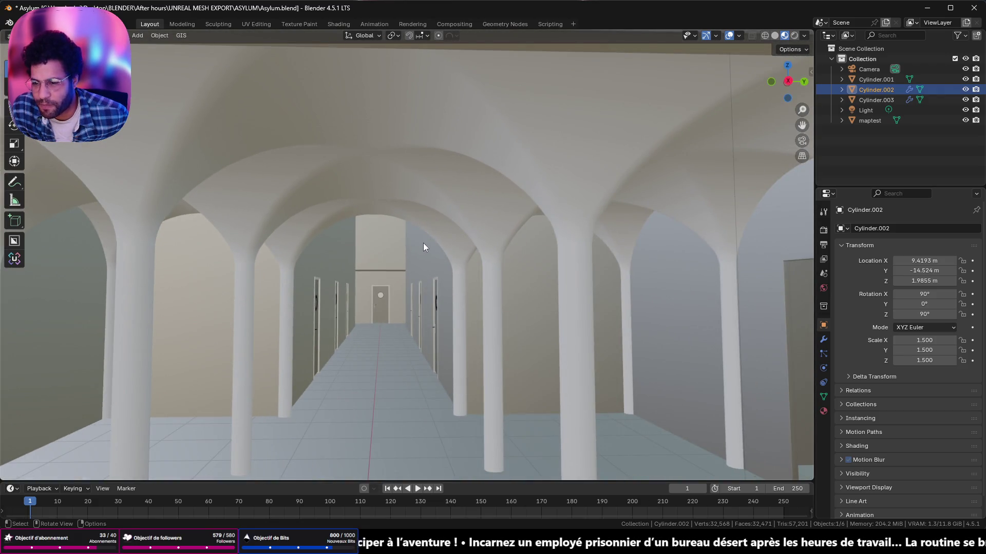
- Raise the Cylinder.003 arch row 0.4127 m along Z
click(409, 196)
key(g)
key(z)
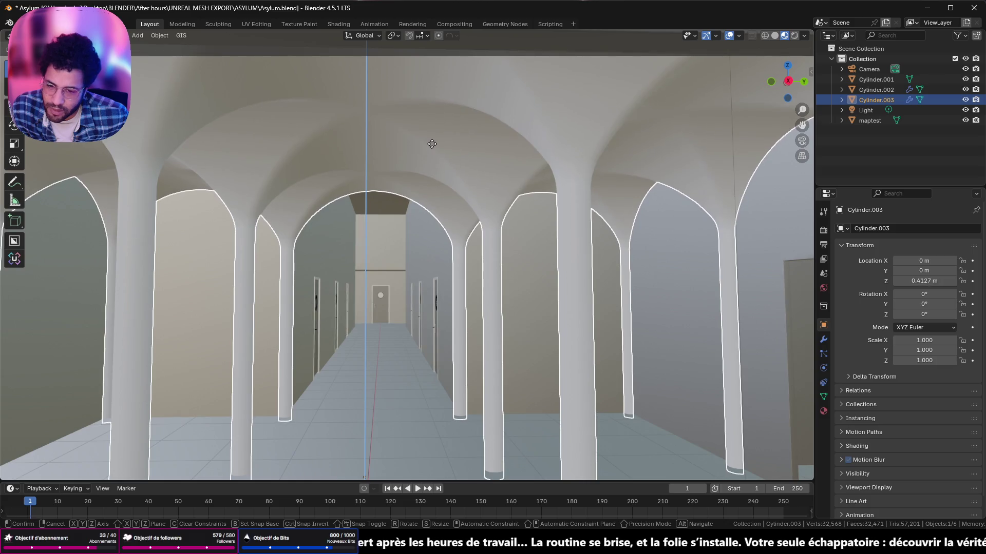
click(431, 145)
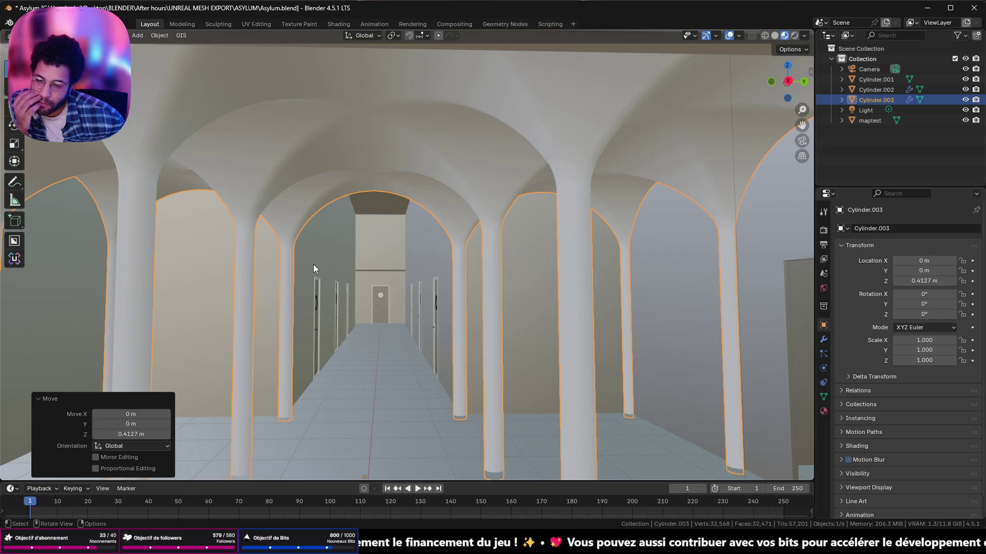
scroll(342, 269, down, 3)
scroll(352, 266, up, 3)
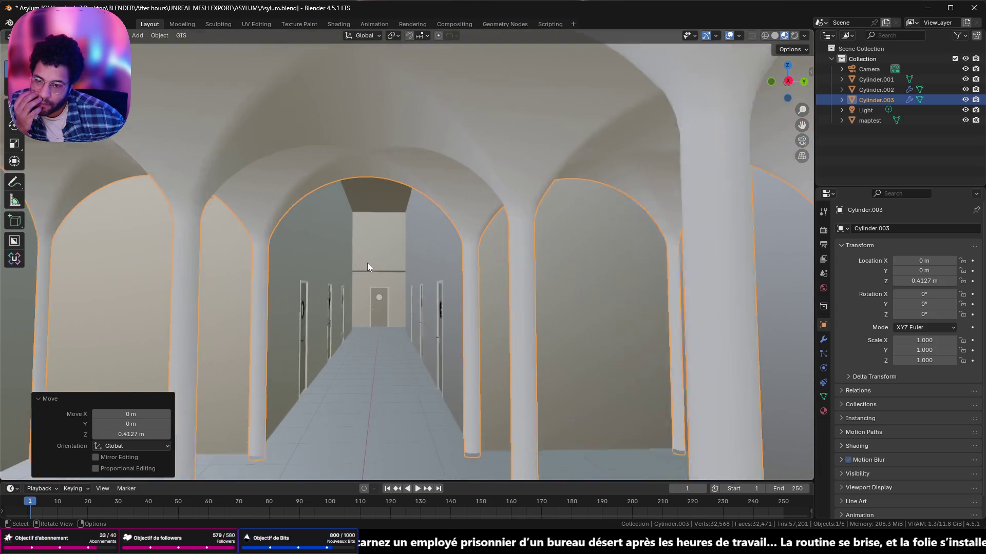
scroll(367, 263, up, 2)
scroll(341, 265, up, 3)
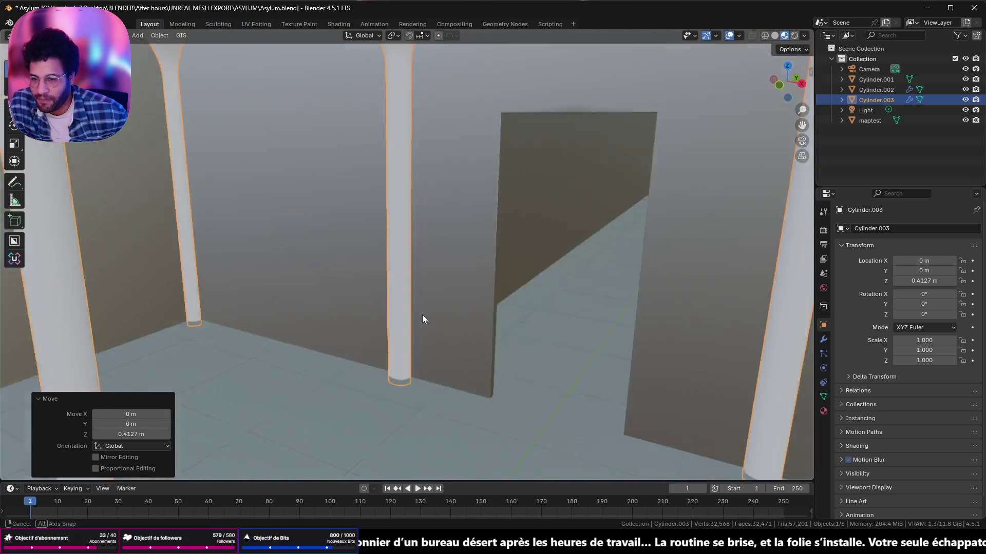
mouse_move(422, 315)
middle_down()
mouse_move(344, 294)
mouse_move(77, 286)
middle_up()
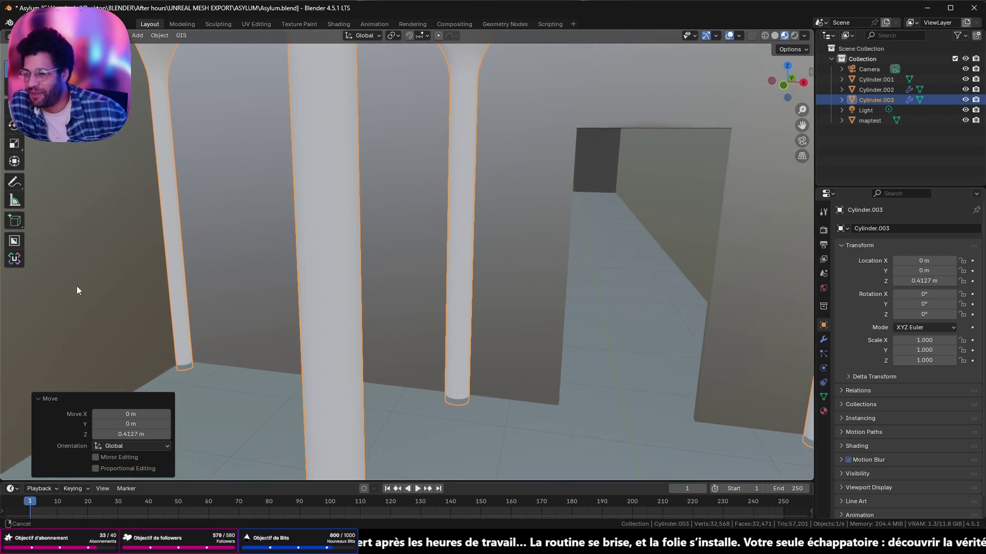
scroll(204, 240, down, 1)
scroll(471, 193, down, 2)
scroll(313, 286, down, 1)
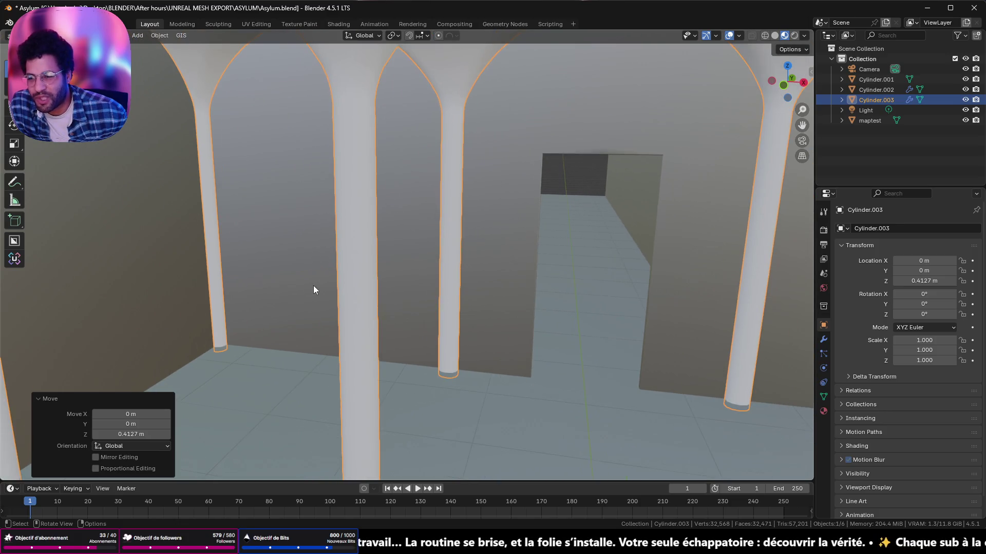
mouse_move(313, 286)
middle_down()
mouse_move(86, 284)
mouse_move(511, 246)
middle_up()
scroll(230, 286, up, 2)
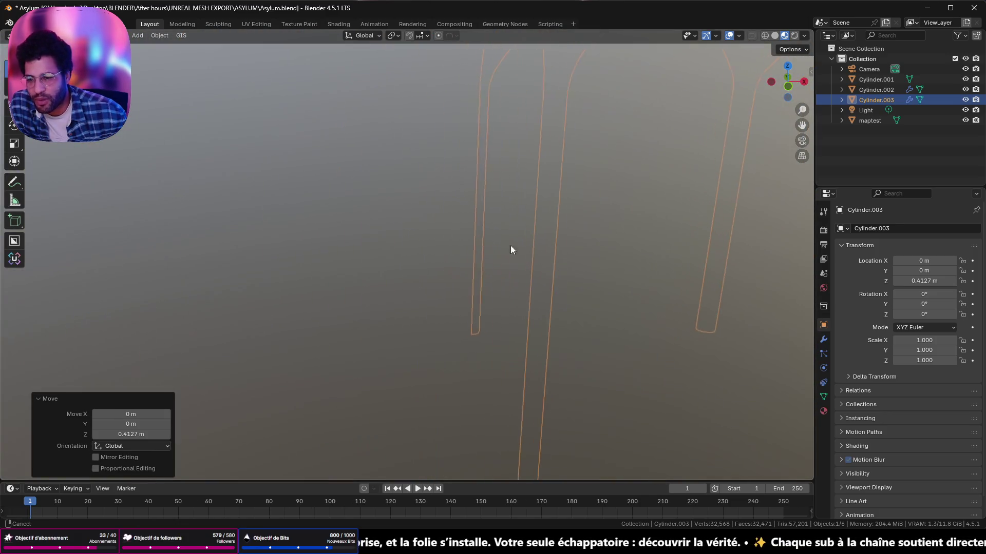
middle_drag(479, 359, 601, 334)
scroll(583, 332, up, 1)
scroll(572, 323, up, 1)
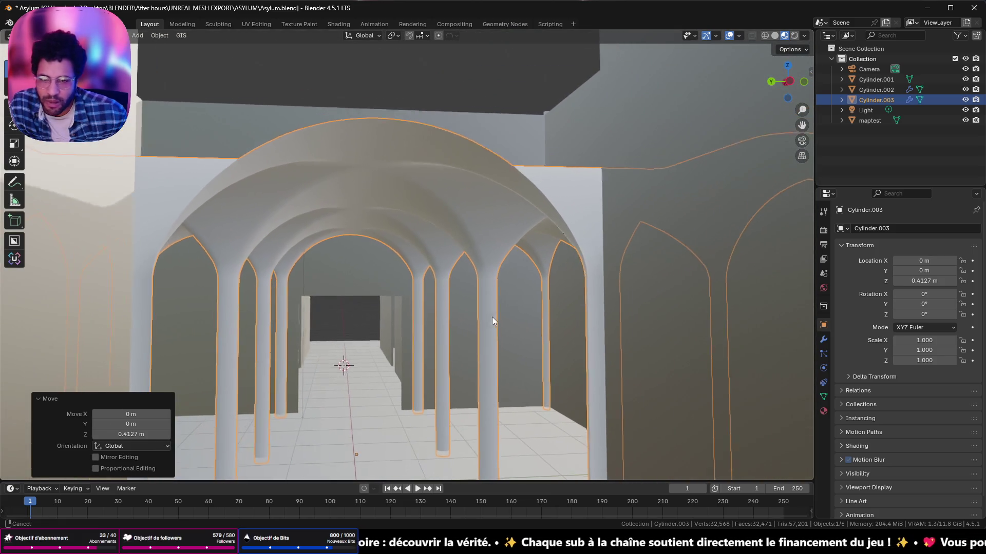
mouse_move(492, 317)
middle_down()
mouse_move(307, 386)
mouse_move(199, 235)
mouse_move(247, 111)
mouse_move(286, 411)
mouse_move(323, 153)
mouse_move(324, 441)
mouse_move(394, 439)
mouse_move(458, 324)
mouse_move(470, 240)
middle_up()
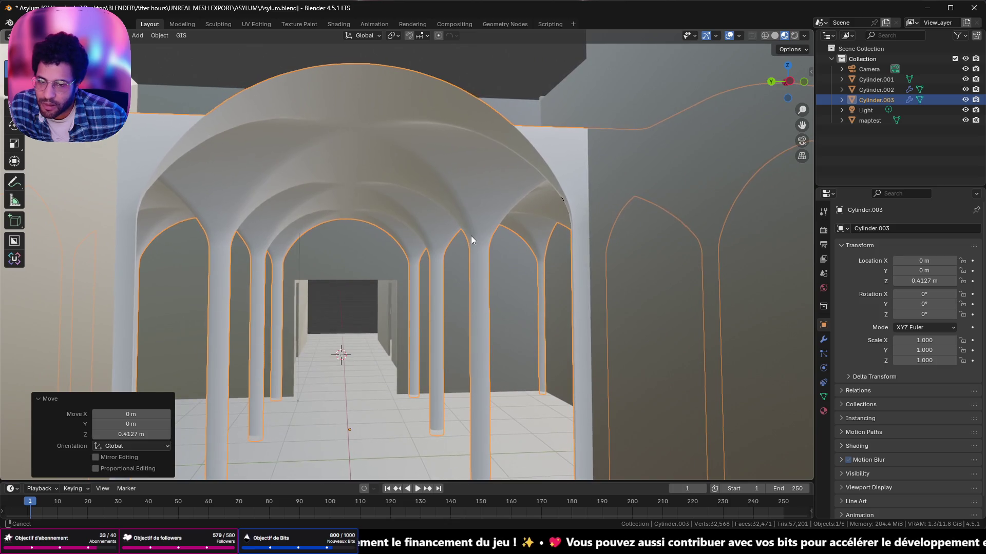
middle_drag(470, 232, 469, 241)
scroll(464, 199, down, 2)
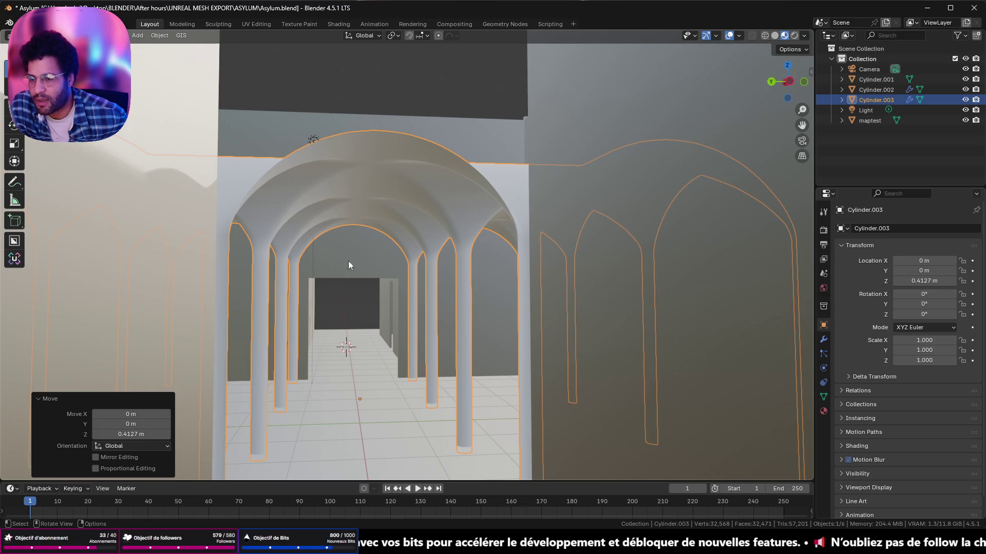
scroll(407, 178, down, 1)
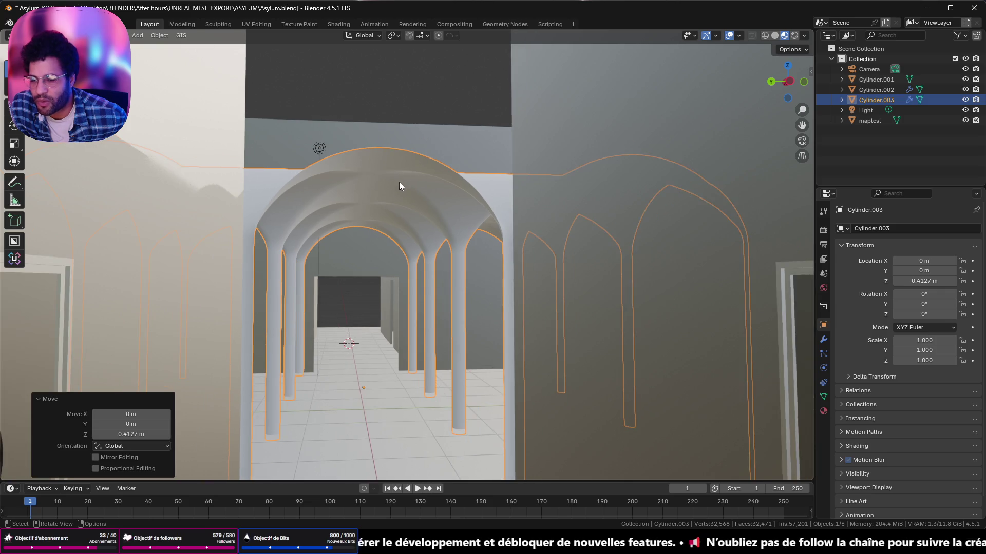
mouse_move(611, 207)
middle_down()
mouse_move(417, 294)
mouse_move(665, 279)
middle_up()
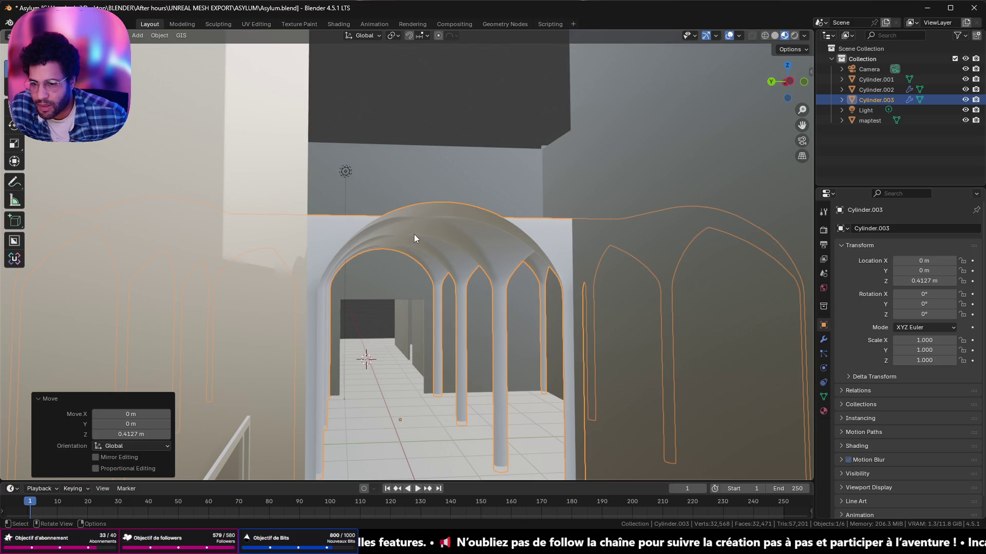
scroll(414, 235, up, 2)
mouse_move(343, 312)
middle_down()
mouse_move(405, 45)
mouse_move(623, 275)
mouse_move(334, 262)
mouse_move(64, 193)
mouse_move(535, 174)
mouse_move(446, 210)
mouse_move(303, 227)
mouse_move(410, 213)
middle_up()
scroll(404, 221, down, 3)
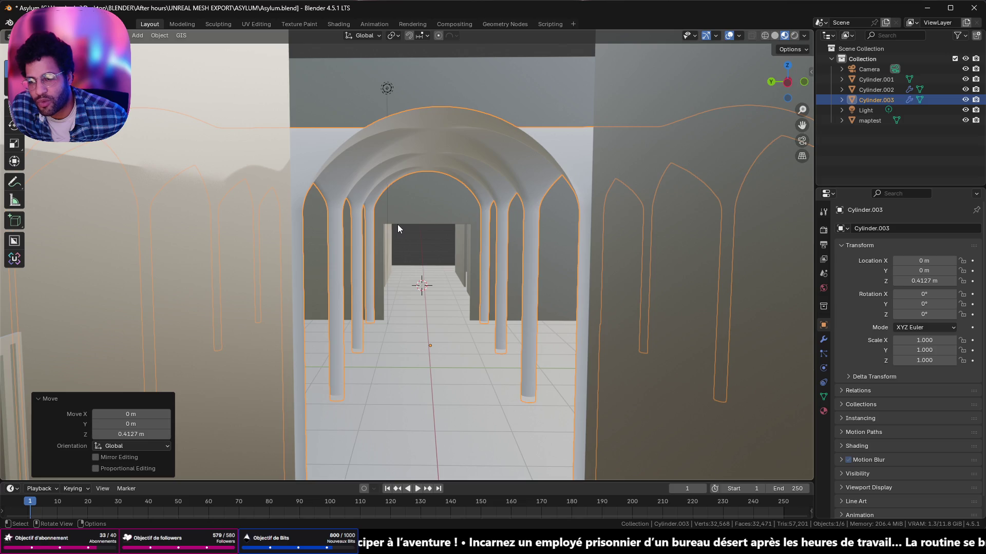
scroll(395, 229, down, 2)
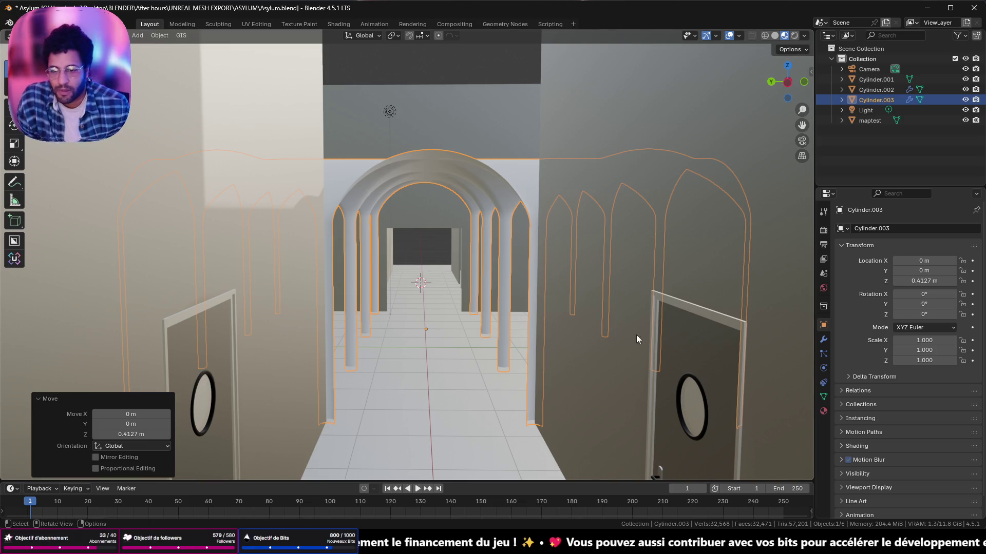
- Switch to Unreal Engine, frame SM_Floor_300a, and fly down into the lit corridor
key(alt+Tab)
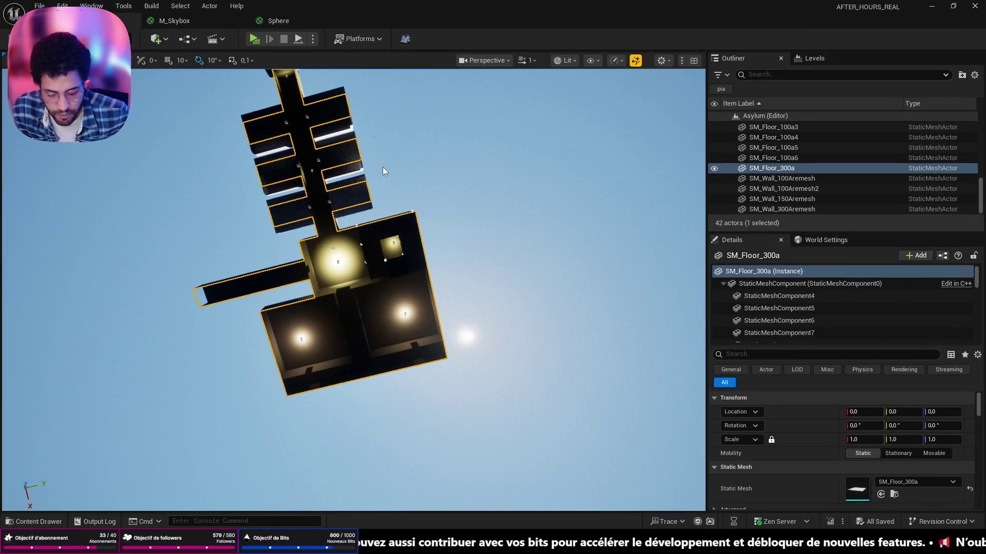
key(f)
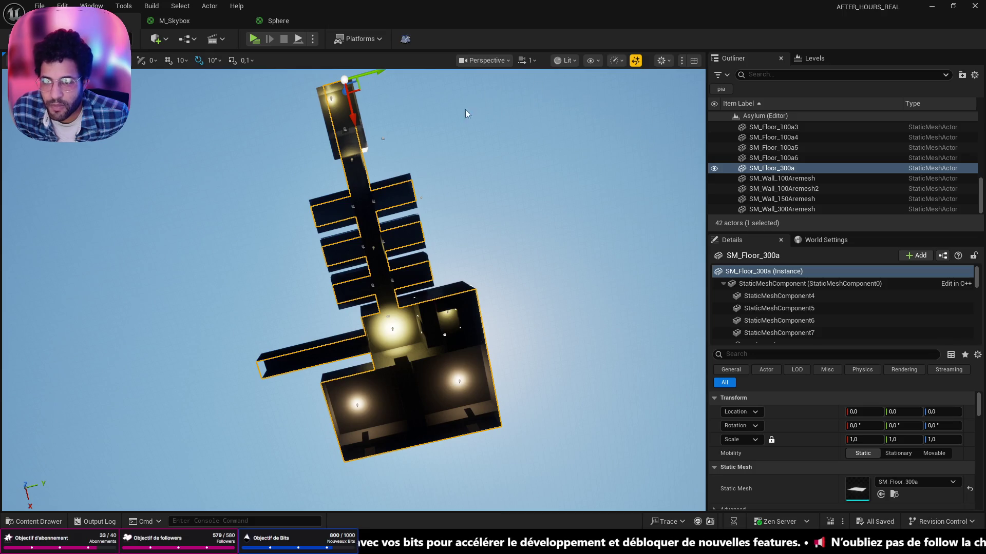
scroll(422, 282, up, 2)
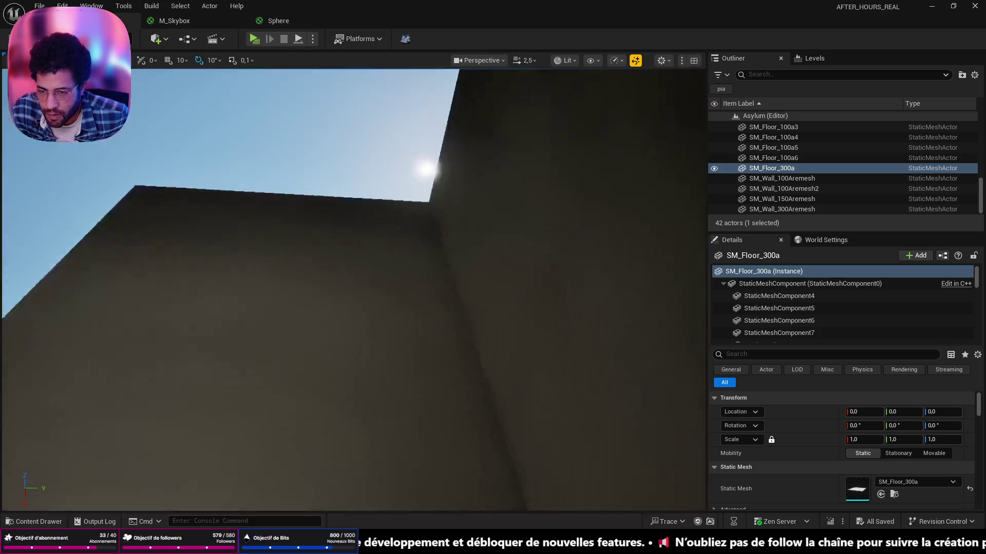
right_drag(422, 282, 487, 318)
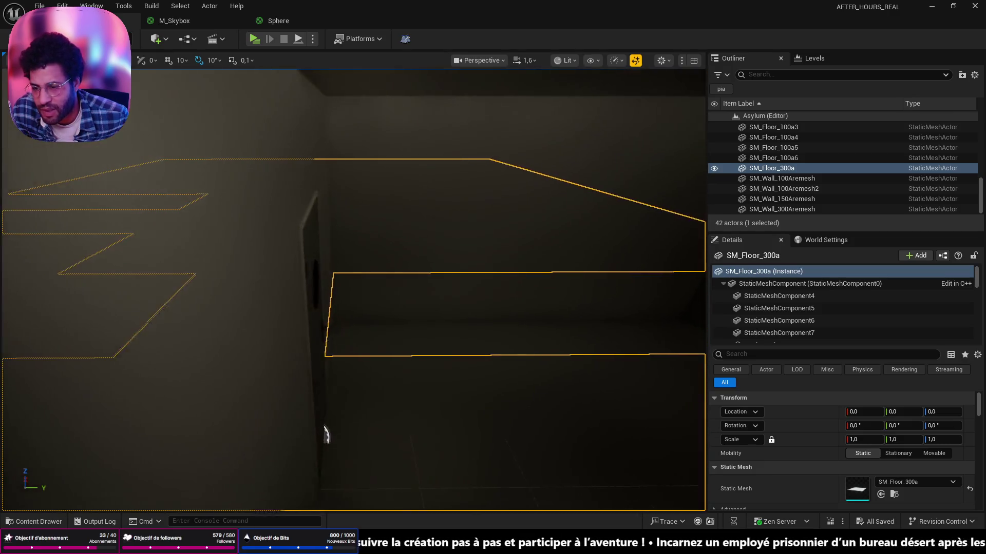
- Fly forward down the Unreal corridor toward the far doorway, then switch back to Blender
right_drag(325, 435, 325, 435)
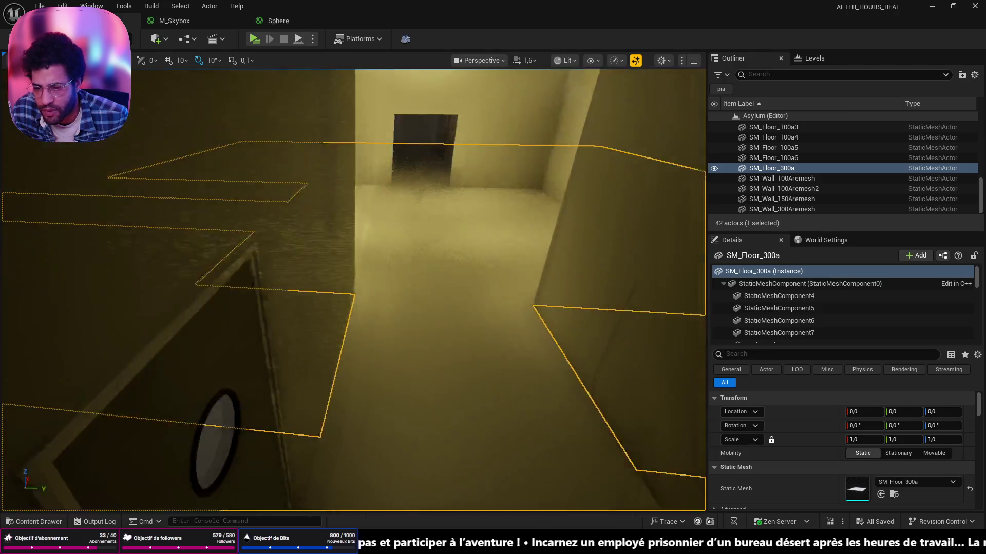
right_drag(266, 308, 267, 308)
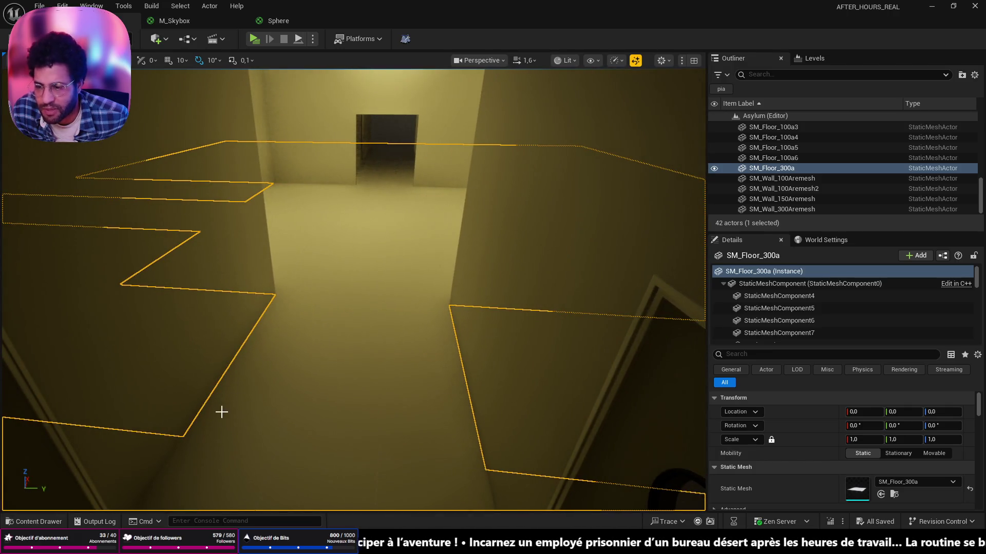
right_drag(301, 362, 301, 362)
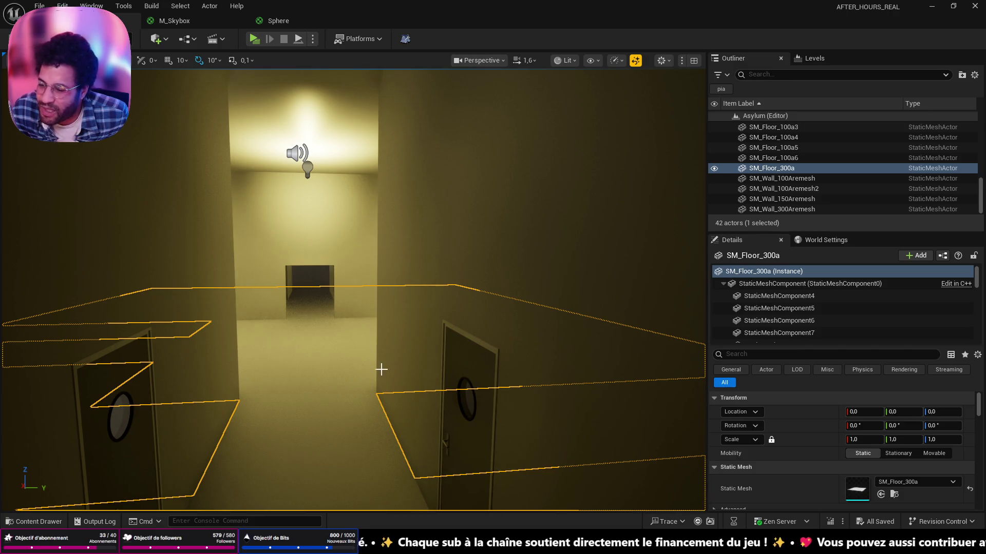
right_drag(372, 347, 369, 381)
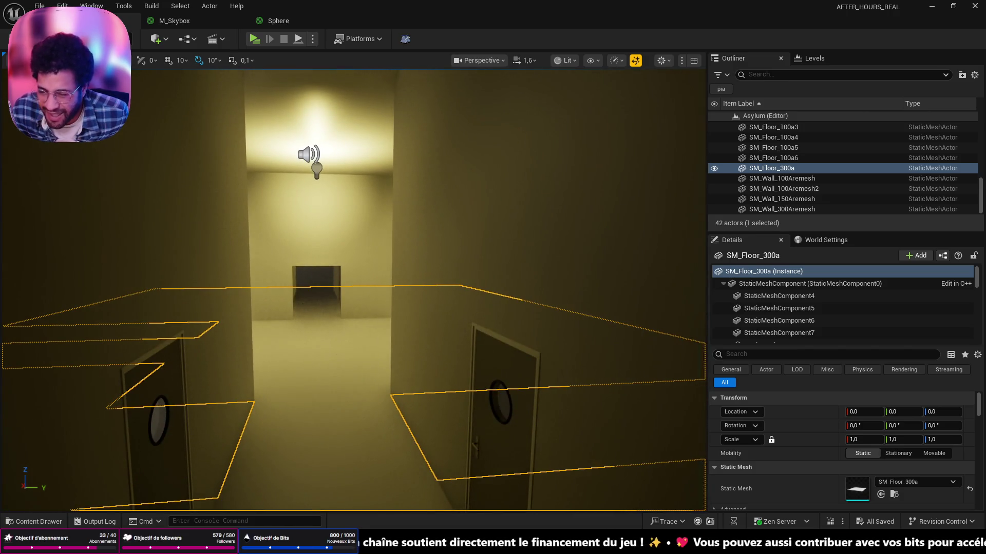
key(alt+Tab)
scroll(452, 347, down, 3)
scroll(449, 366, down, 5)
scroll(456, 365, down, 2)
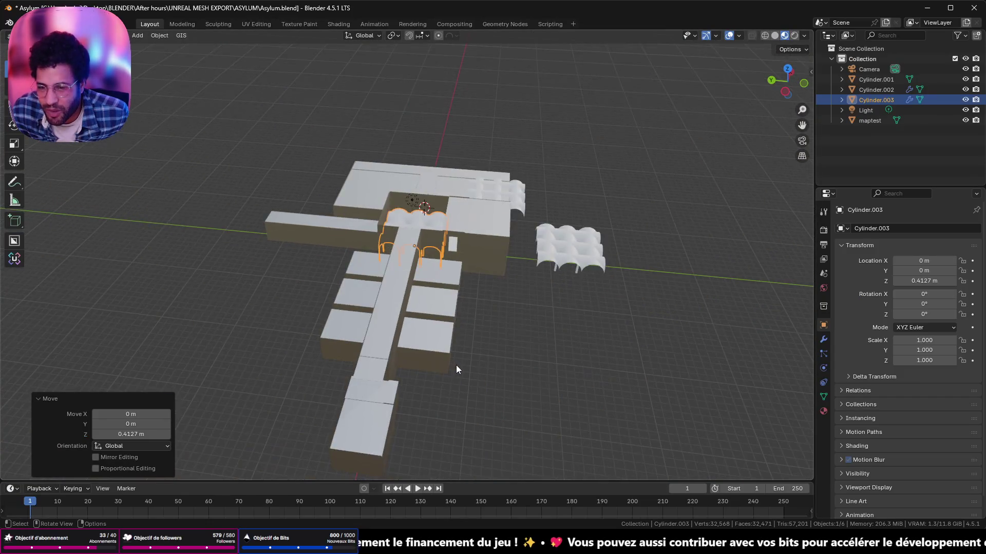
- Add a new 2 m Plane mesh beside the buildings via Shift+A, after dismissing the snap and apply menus
mouse_move(457, 365)
middle_down()
mouse_move(459, 341)
mouse_move(465, 354)
middle_up()
key(shift+s)
click(601, 308)
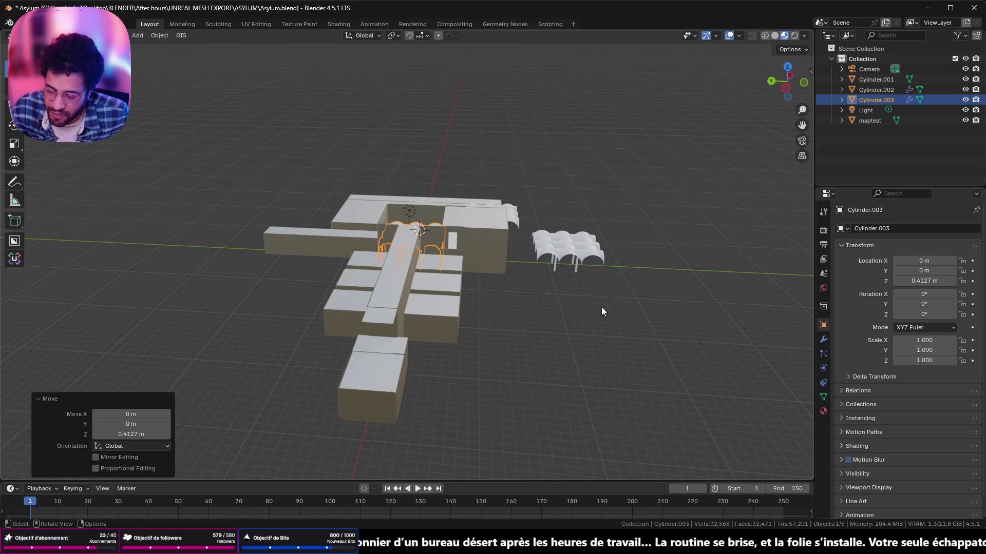
key(ctrl+a)
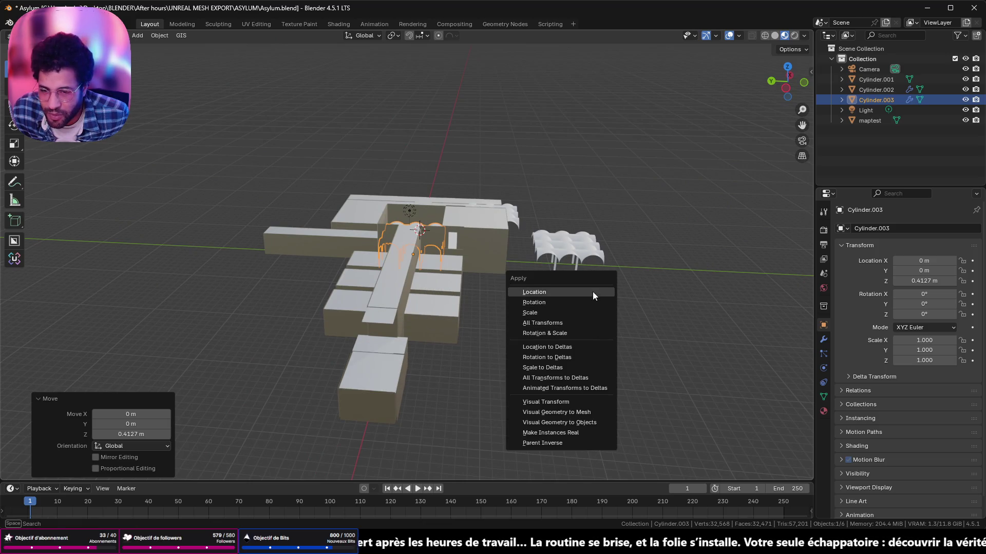
key(shift+a)
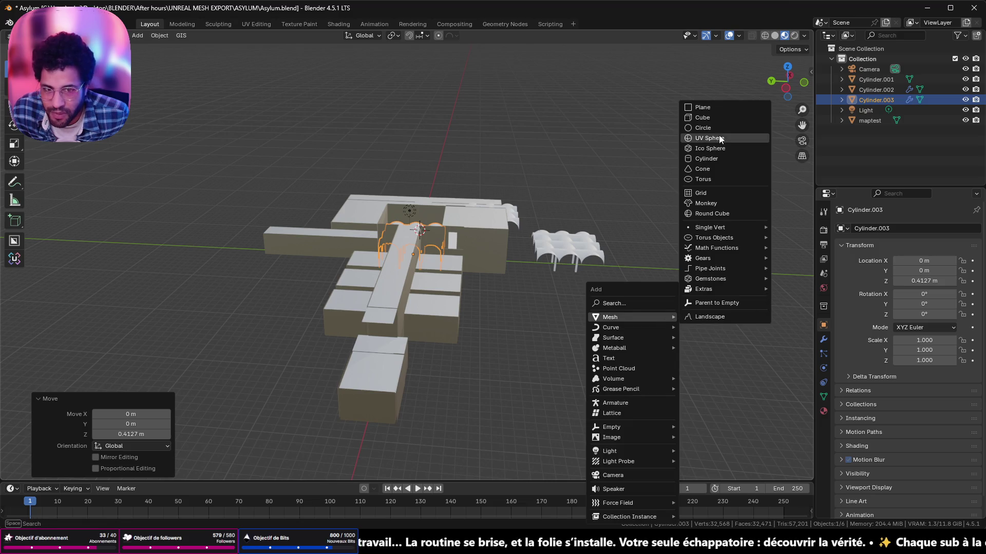
click(712, 108)
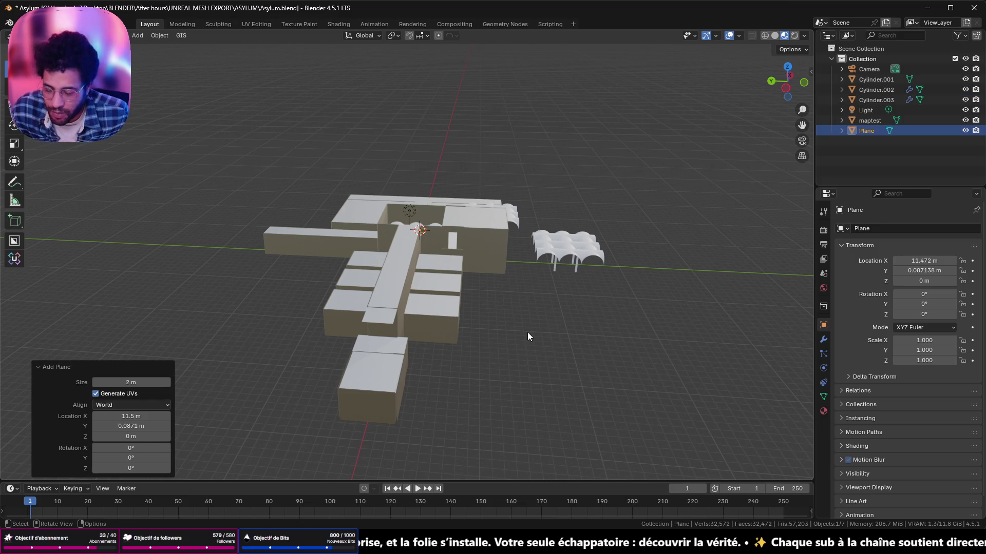
- Scale the new plane up to about 54 m and raise it slightly along Z
key(s)
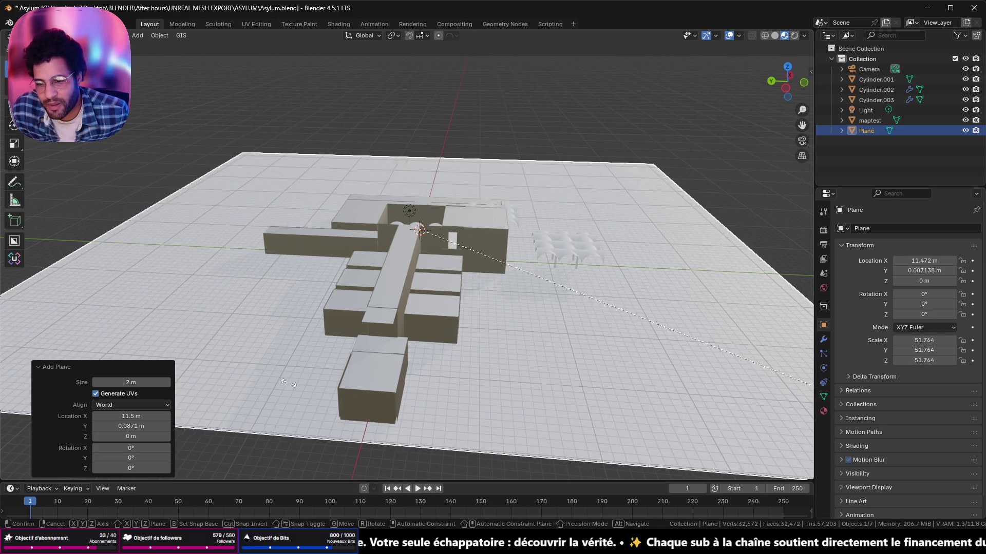
click(285, 383)
scroll(441, 315, up, 4)
scroll(430, 220, up, 4)
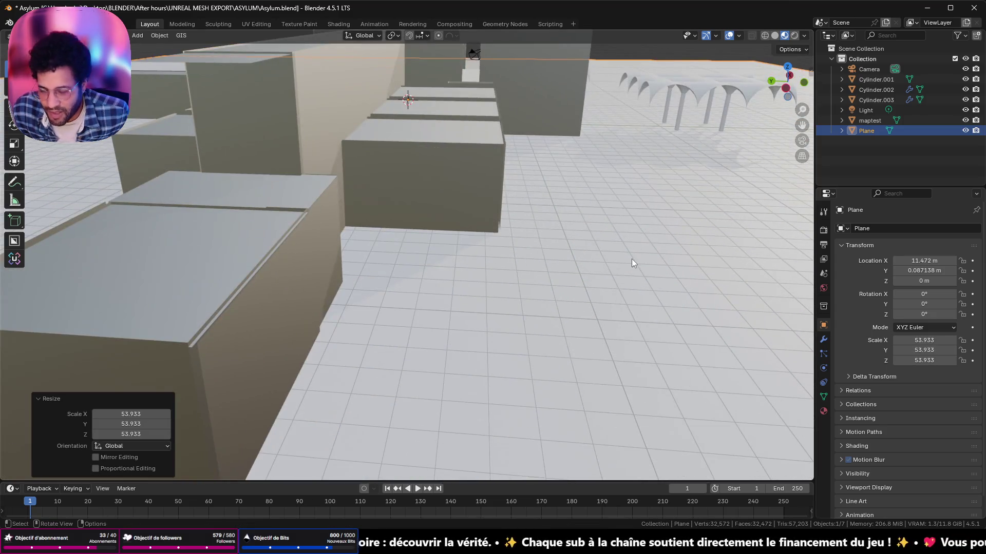
key(g)
key(z)
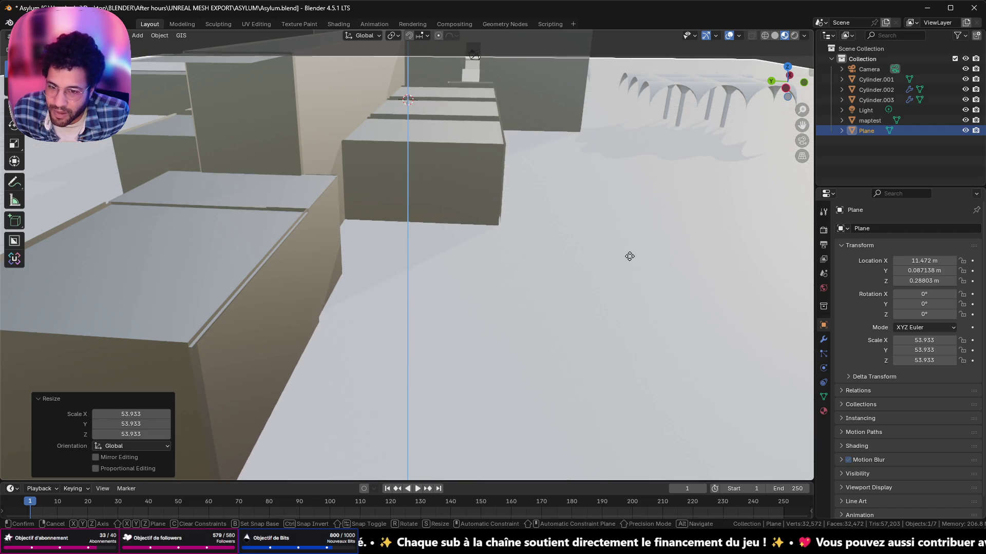
click(629, 256)
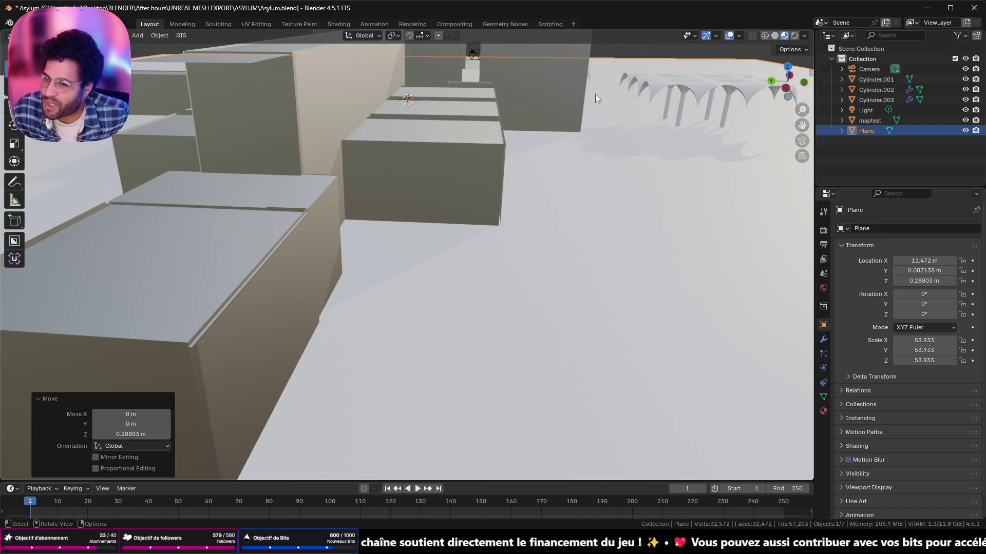
scroll(299, 293, down, 5)
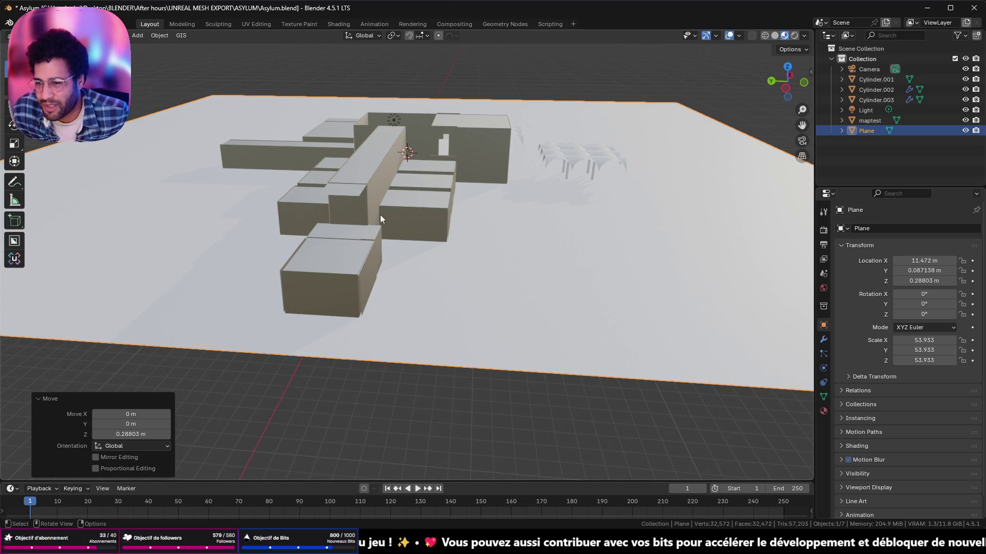
scroll(379, 218, up, 5)
- Inspect the plane from below, undo the raise, and delete the Plane object
mouse_move(434, 232)
middle_down()
mouse_move(411, 237)
mouse_move(541, 246)
middle_up()
scroll(412, 238, down, 3)
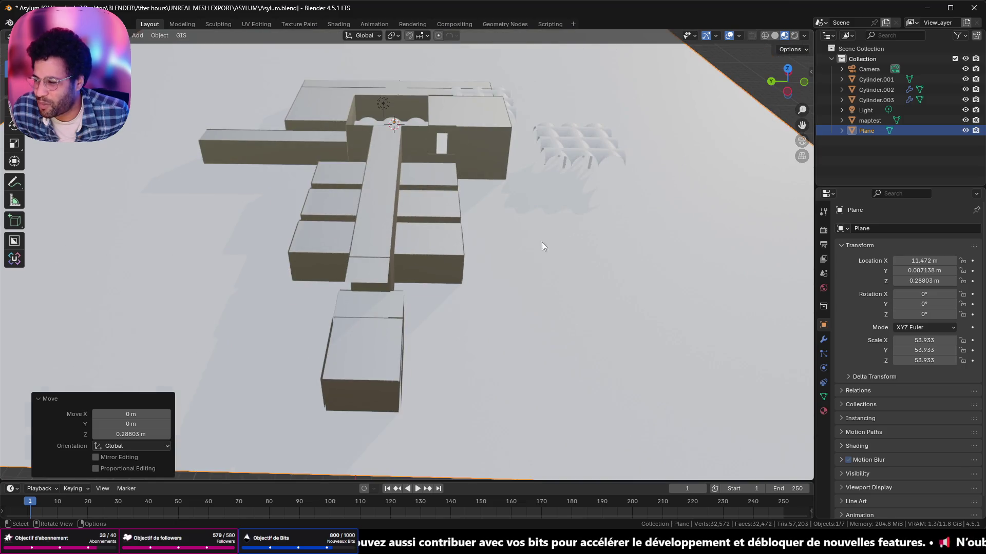
mouse_move(470, 306)
middle_down()
mouse_move(483, 253)
mouse_move(483, 156)
middle_up()
middle_drag(442, 130, 464, 277)
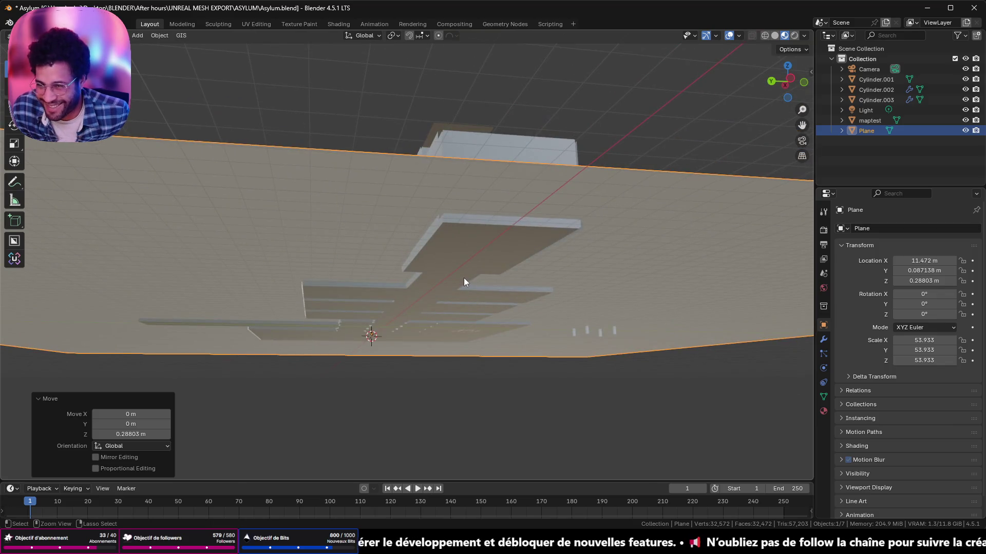
key(ctrl+z)
mouse_move(506, 204)
middle_down()
mouse_move(519, 238)
mouse_move(445, 318)
mouse_move(418, 278)
mouse_move(486, 283)
mouse_move(419, 276)
middle_up()
key(x)
click(429, 314)
scroll(425, 304, up, 5)
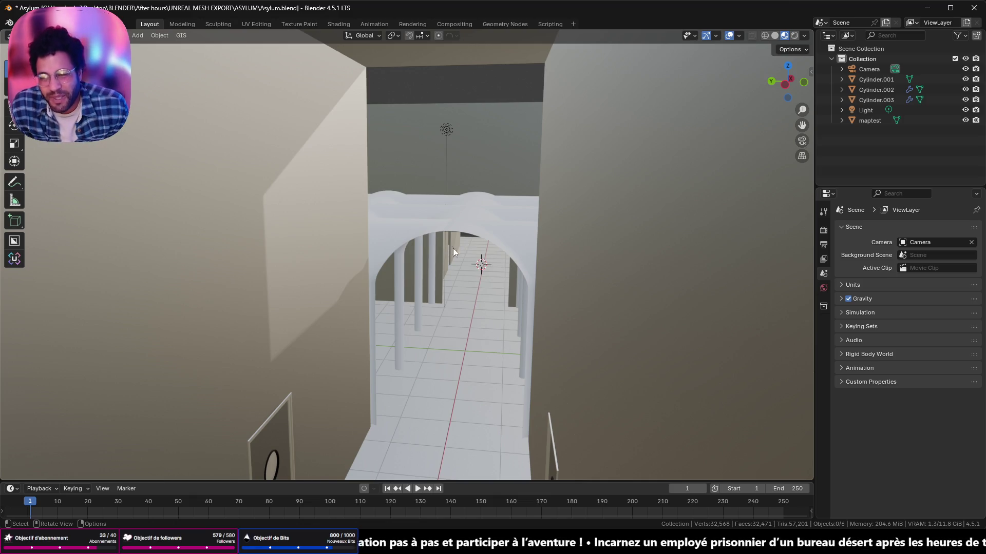
middle_drag(490, 260, 495, 272)
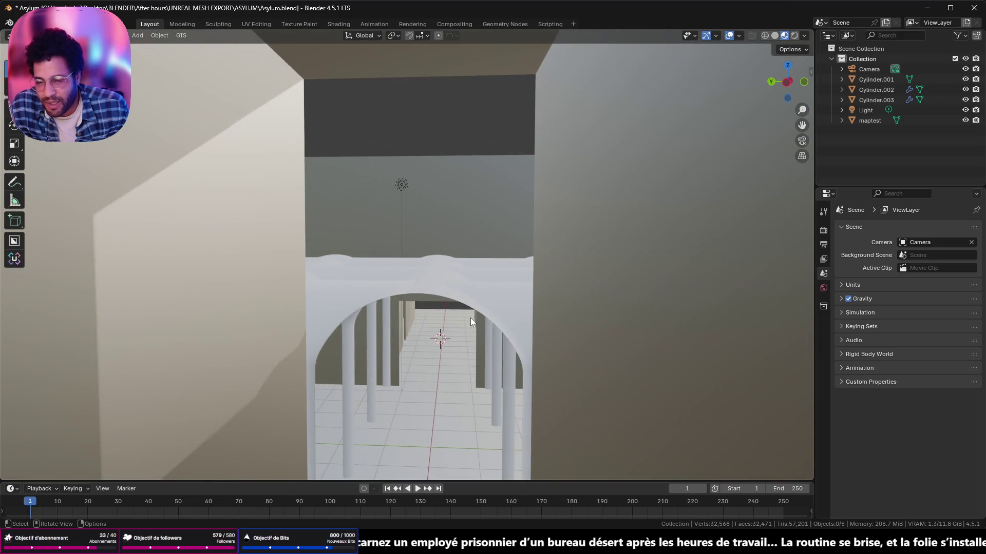
mouse_move(495, 273)
middle_down()
mouse_move(463, 336)
mouse_move(505, 223)
middle_up()
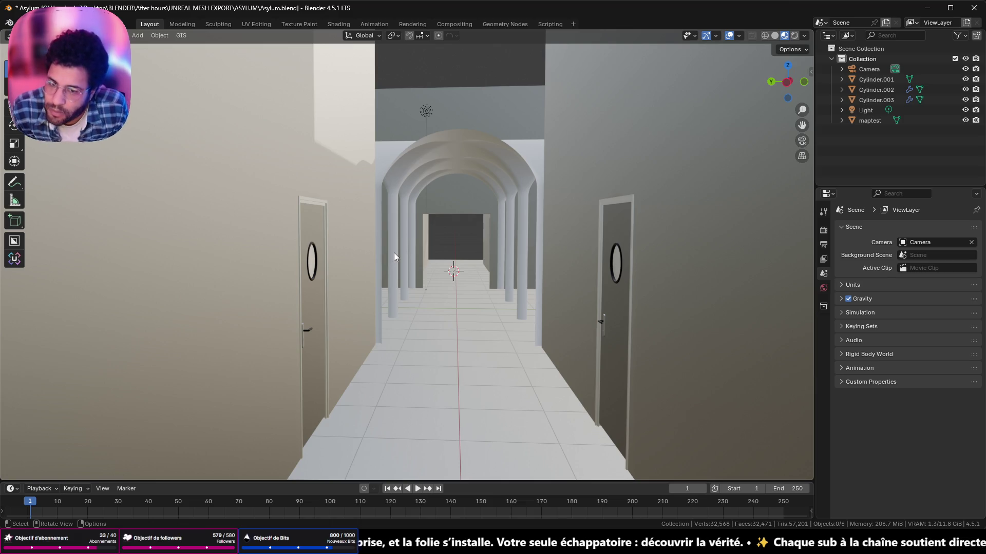
mouse_move(420, 263)
middle_down()
mouse_move(626, 115)
mouse_move(540, 110)
mouse_move(520, 161)
mouse_move(470, 198)
middle_up()
scroll(470, 198, down, 3)
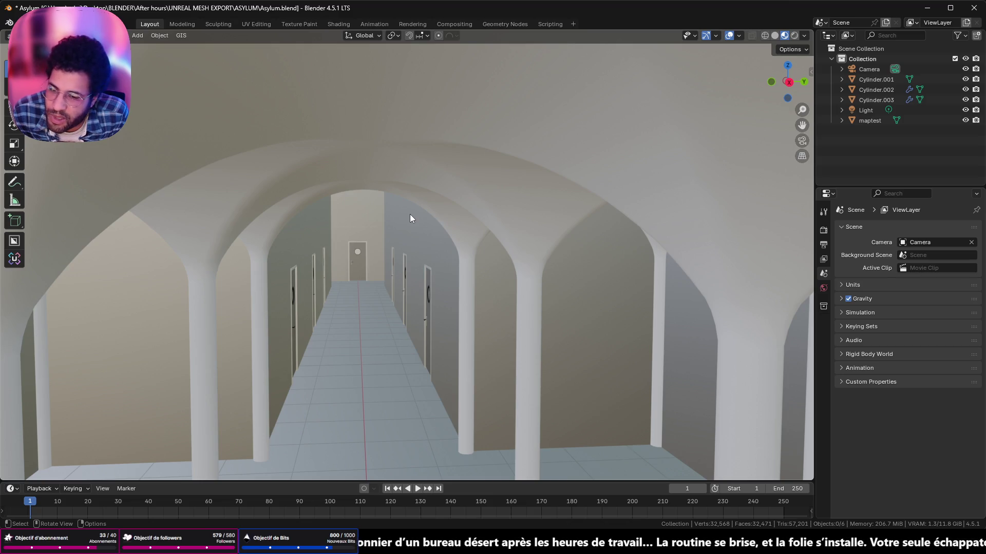
scroll(518, 227, up, 3)
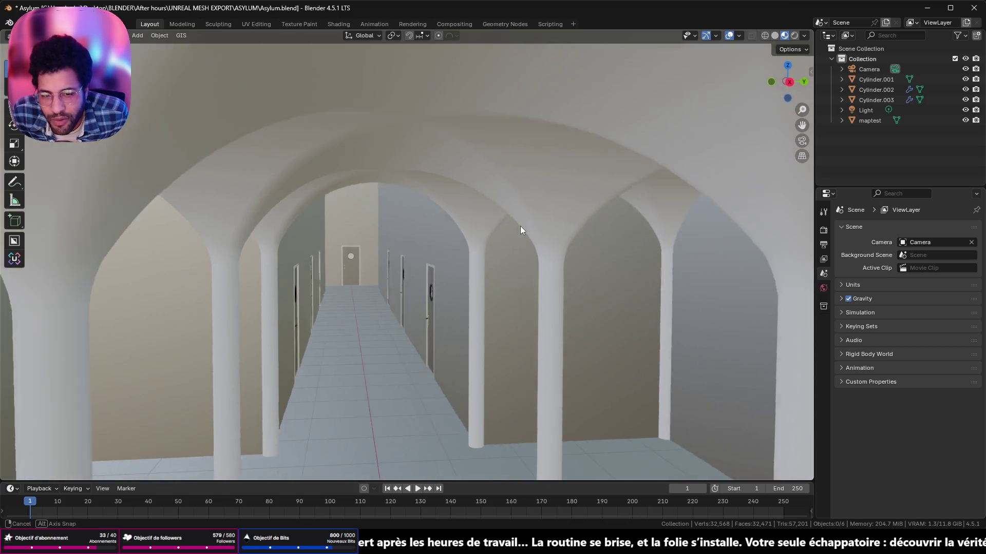